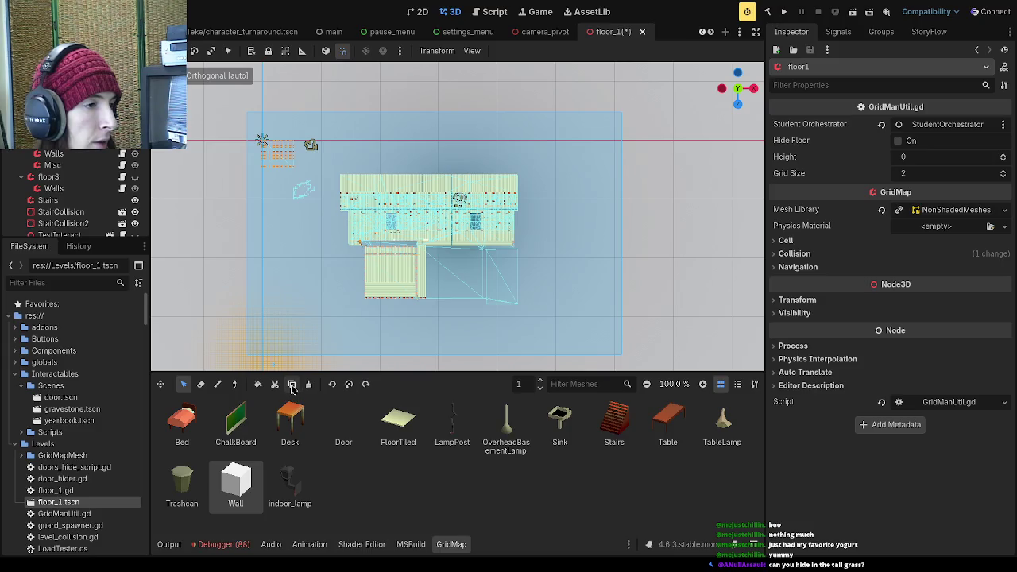
# - Orbit the viewport to an angled perspective and select the Walls grid map
pyautogui.click(294, 386)
pyautogui.scroll(3, 291, 177)
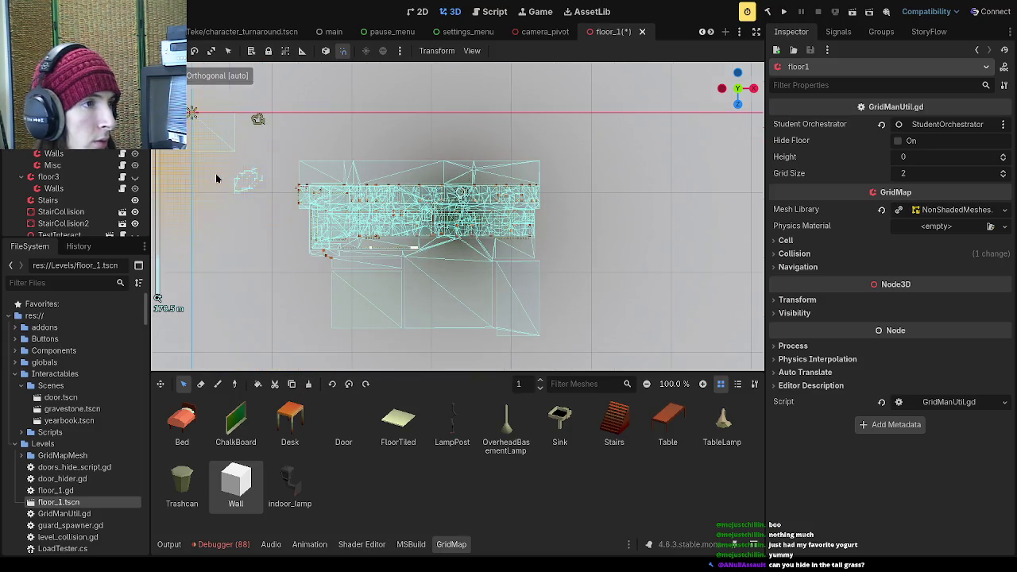
pyautogui.moveTo(457, 239); pyautogui.dragTo(480, 217)
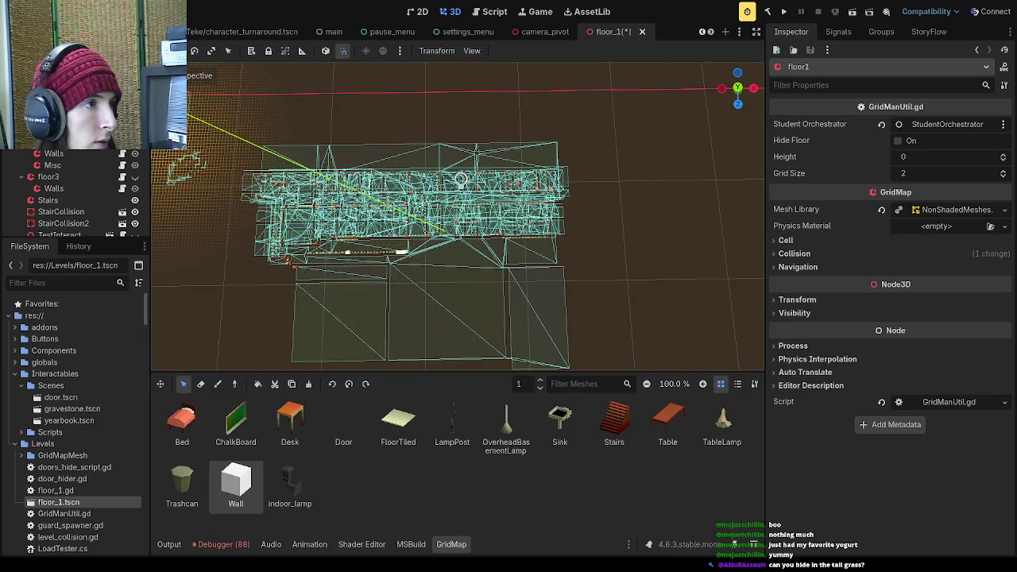
pyautogui.click(116, 200)
pyautogui.scroll(-2, 117, 205)
pyautogui.click(116, 205)
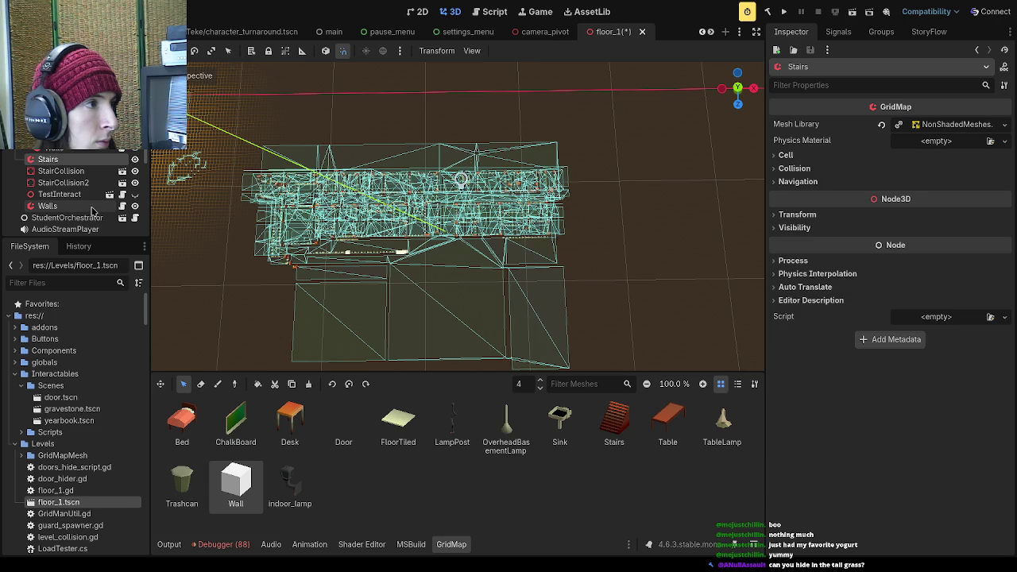
# - Box-select a large block of Walls cells over the floor and delete them
pyautogui.moveTo(589, 141); pyautogui.dragTo(207, 367)
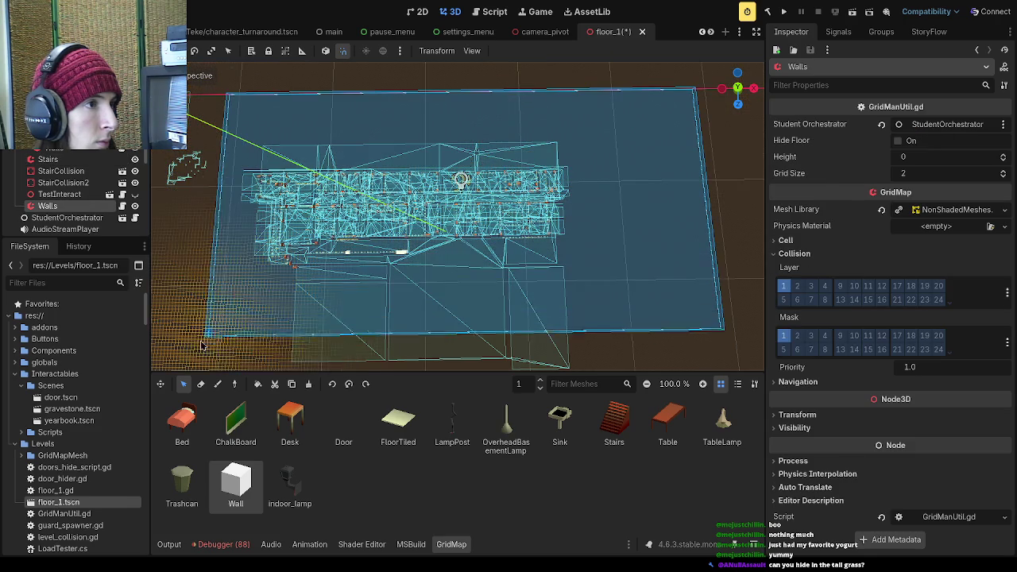
pyautogui.click(309, 387)
pyautogui.scroll(-5, 76, 207)
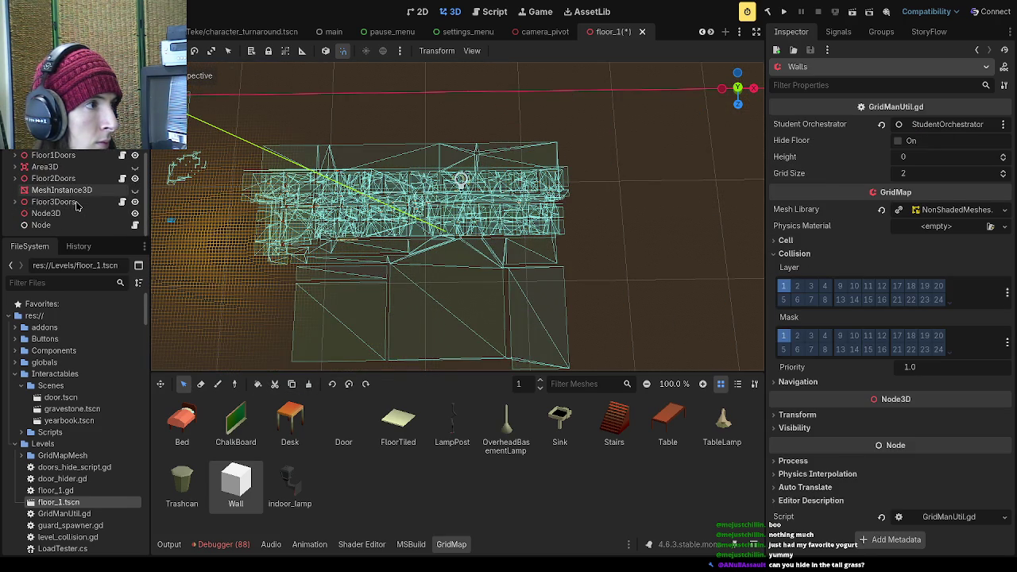
pyautogui.scroll(2, 76, 206)
pyautogui.scroll(4, 78, 220)
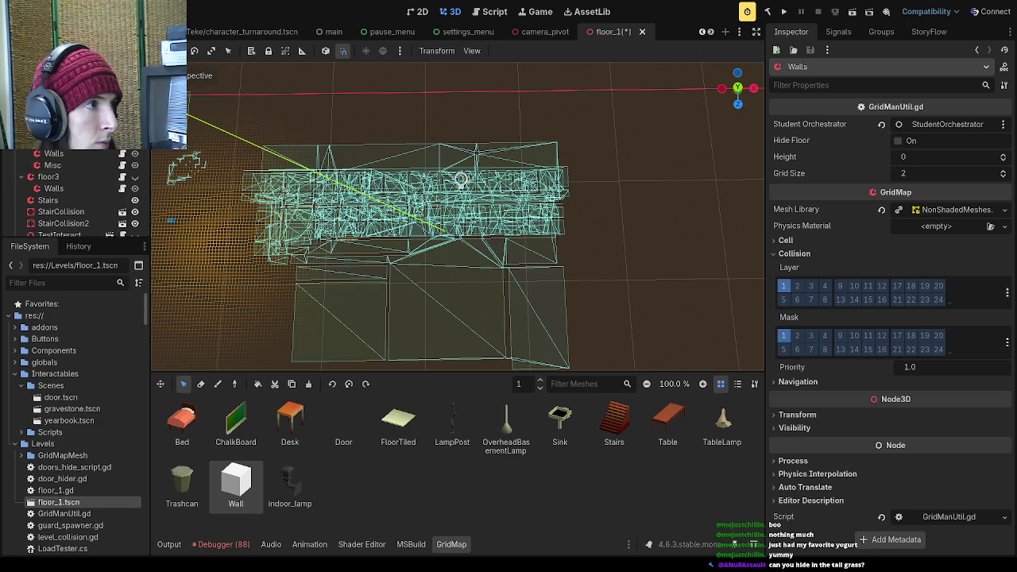
pyautogui.click(88, 153)
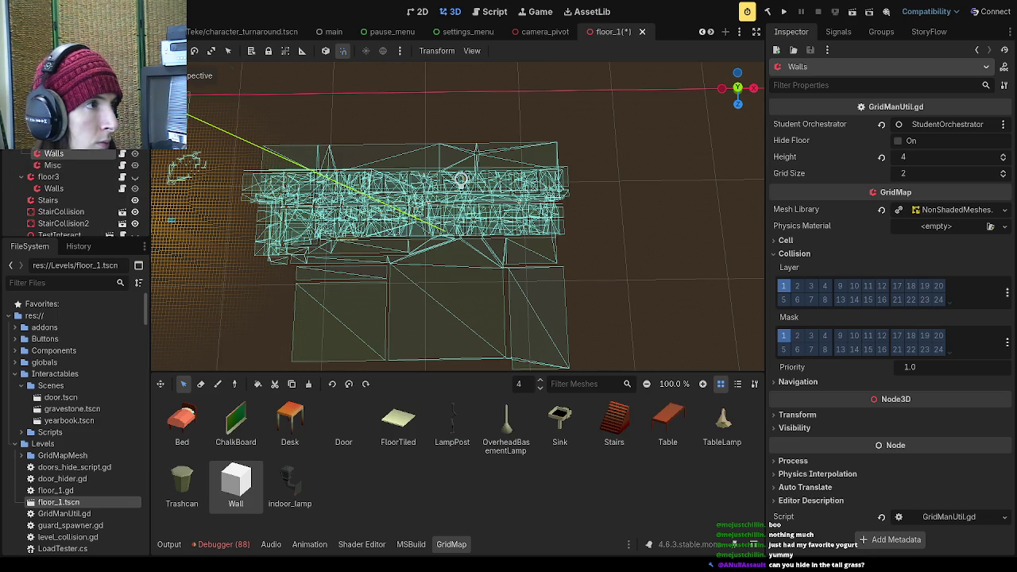
# - Clear the level-4 Walls cells covering the floor area
pyautogui.click(135, 153)
pyautogui.moveTo(654, 117)
pyautogui.mouseDown()
pyautogui.moveTo(221, 304)
pyautogui.moveTo(208, 326)
pyautogui.mouseUp()
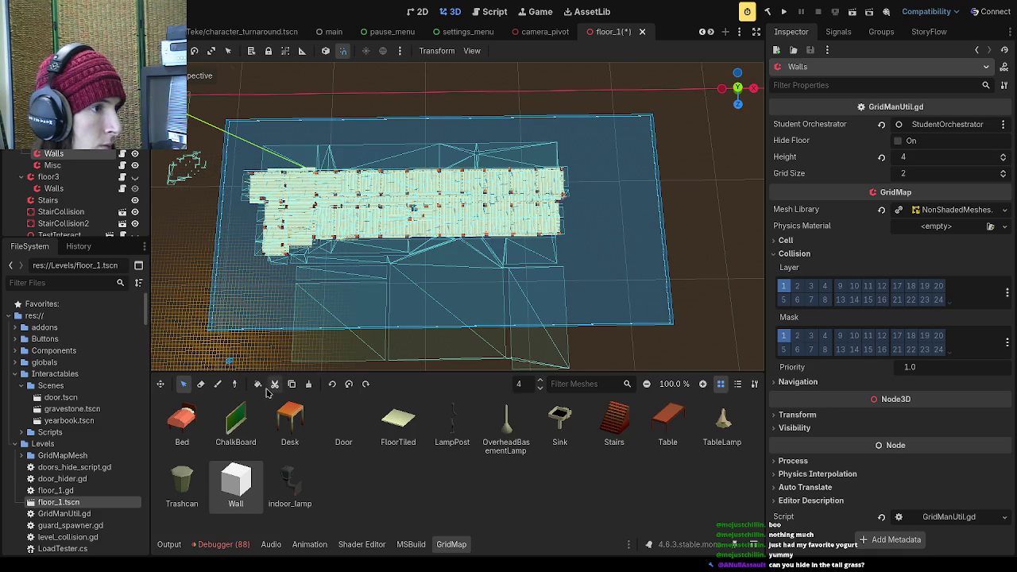
pyautogui.click(309, 385)
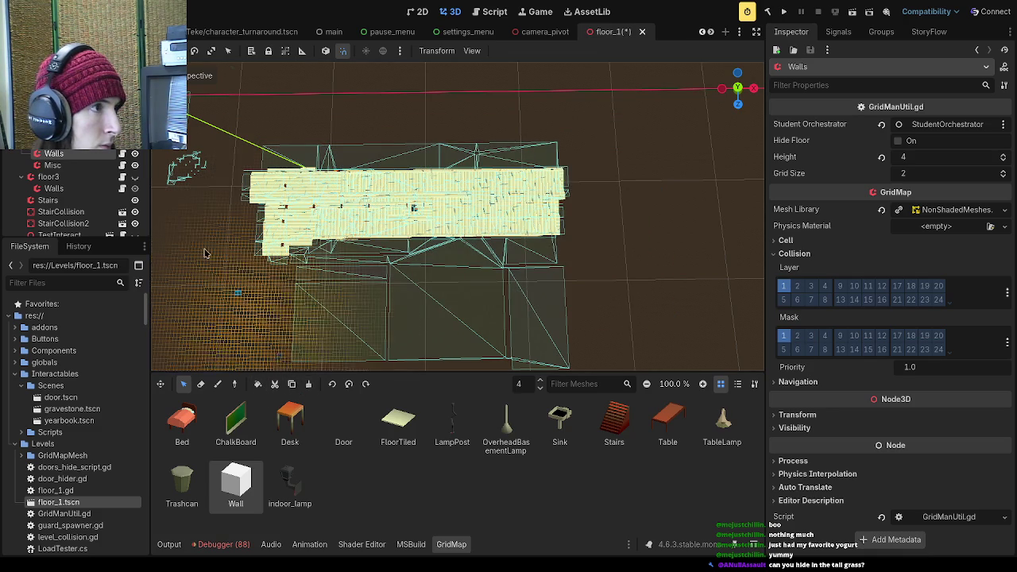
# - Select the Misc grid map and delete its cells across the floor area
pyautogui.click(53, 164)
pyautogui.moveTo(628, 111)
pyautogui.mouseDown()
pyautogui.moveTo(477, 167)
pyautogui.moveTo(187, 340)
pyautogui.mouseUp()
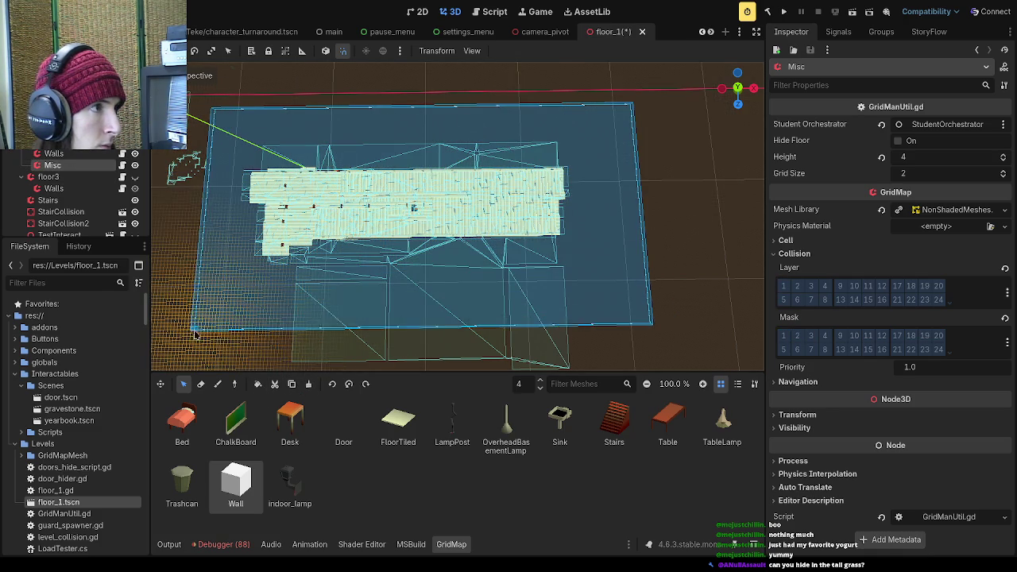
pyautogui.click(309, 384)
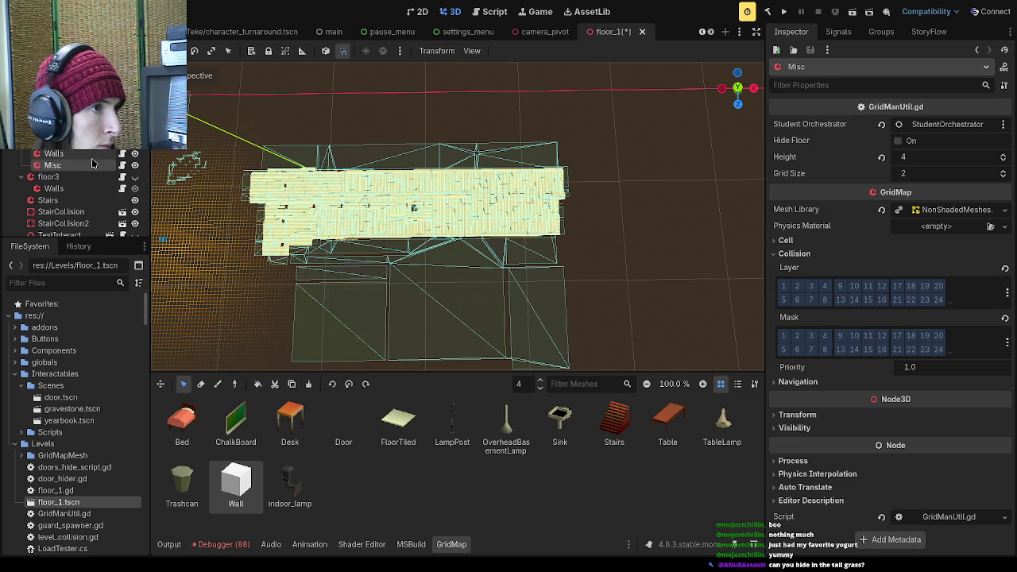
# - Toggle floor3's visibility off and back on, then select floor2
pyautogui.click(135, 176)
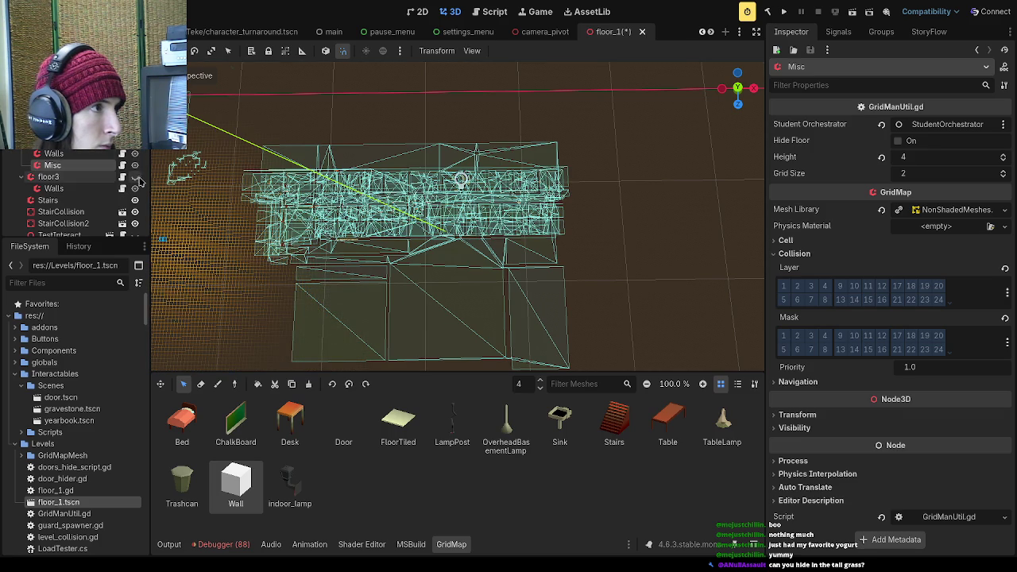
pyautogui.click(135, 153)
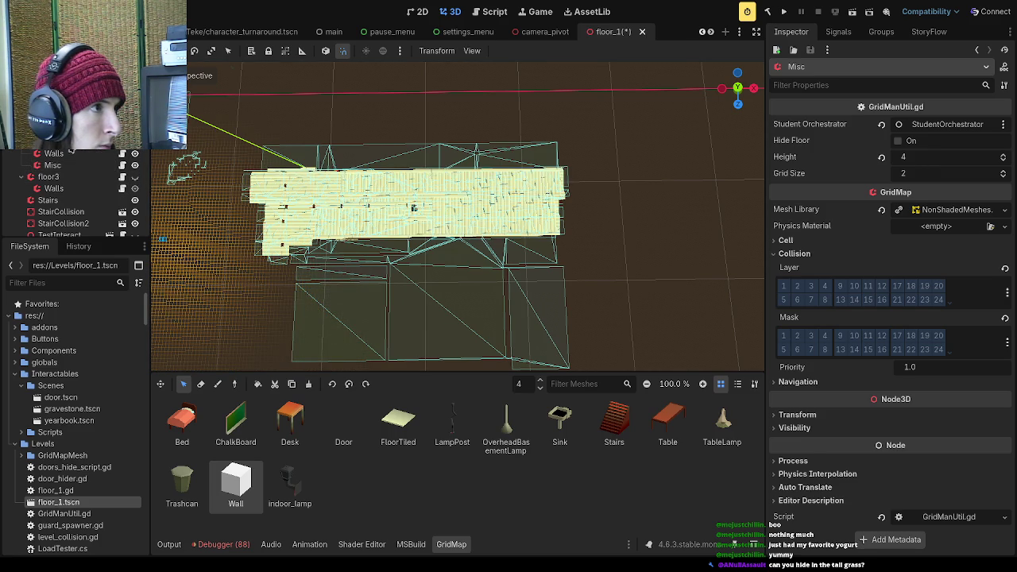
pyautogui.click(69, 147)
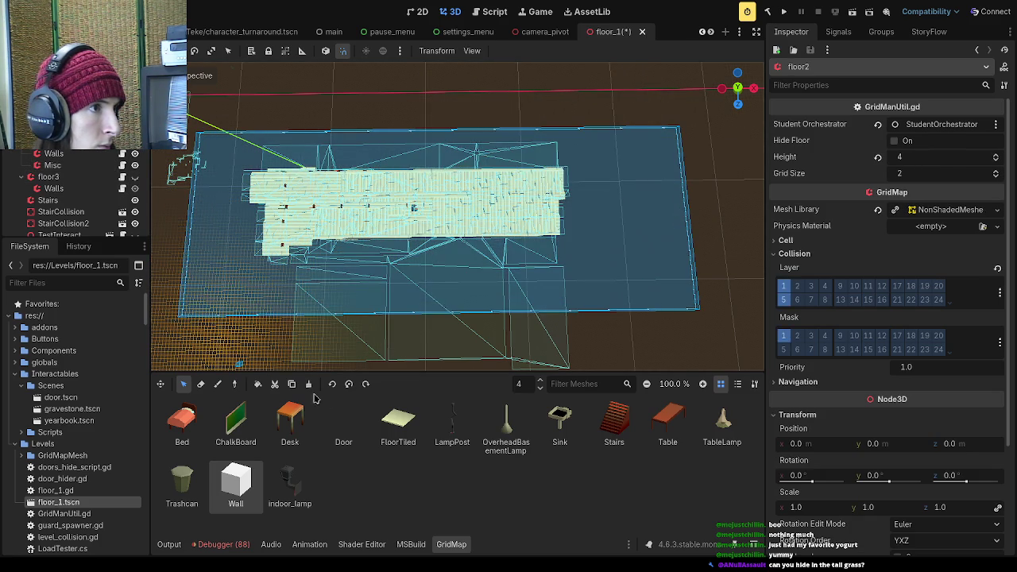
# - Delete the selected floor2 cells, then unhide floor3 and clear a box over its floor
pyautogui.click(309, 384)
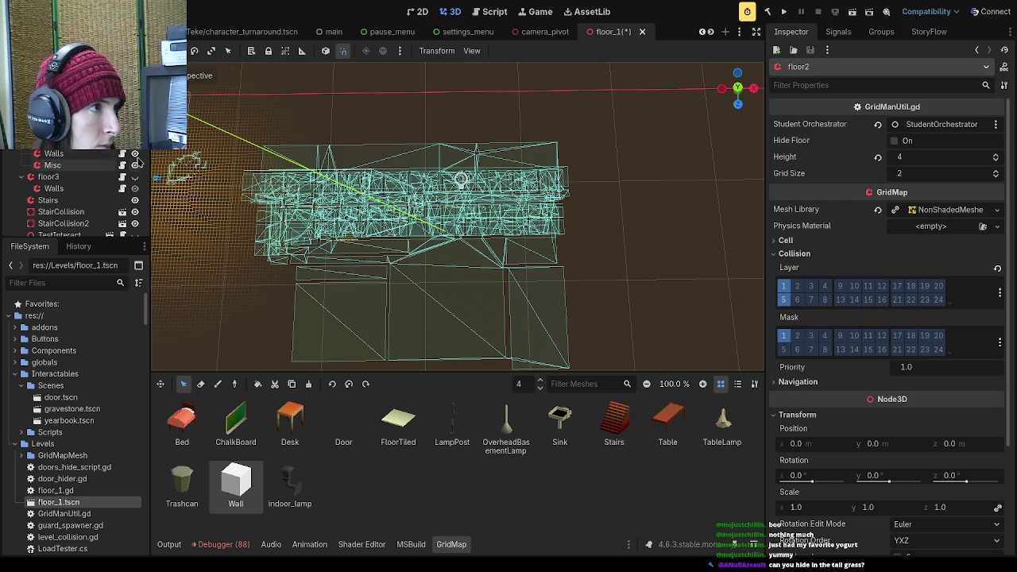
pyautogui.scroll(-1, 138, 158)
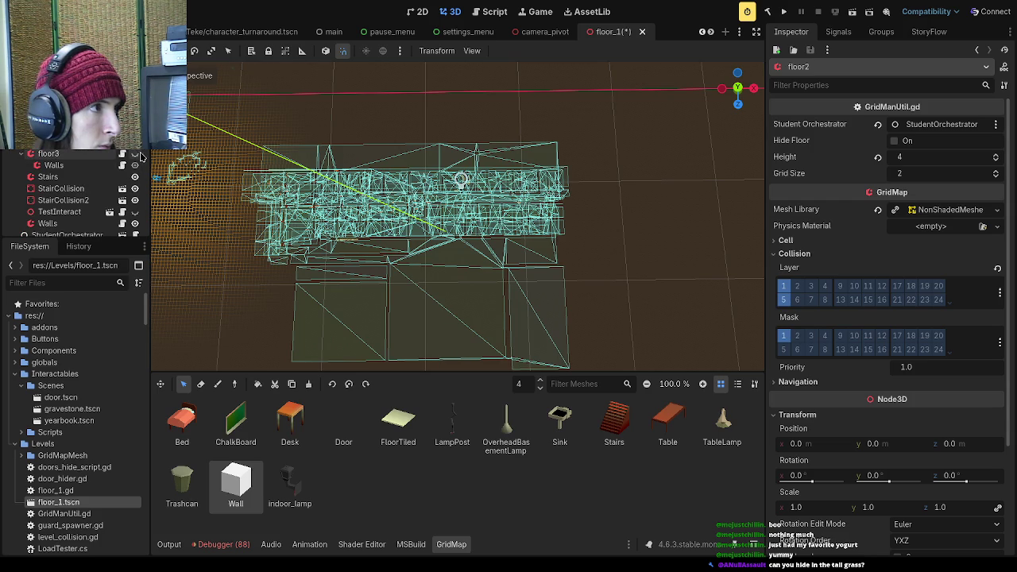
pyautogui.click(134, 153)
pyautogui.click(48, 154)
pyautogui.moveTo(650, 122); pyautogui.dragTo(178, 326)
pyautogui.click(306, 385)
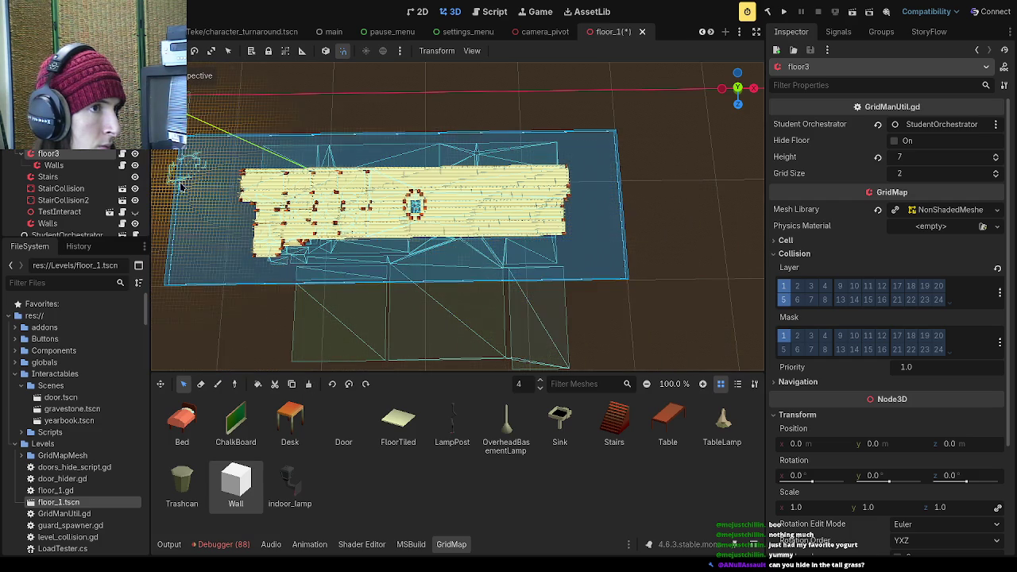
# - Delete remaining floor3 cells, then box-select a large area on the Walls grid
pyautogui.click(75, 160)
pyautogui.click(76, 156)
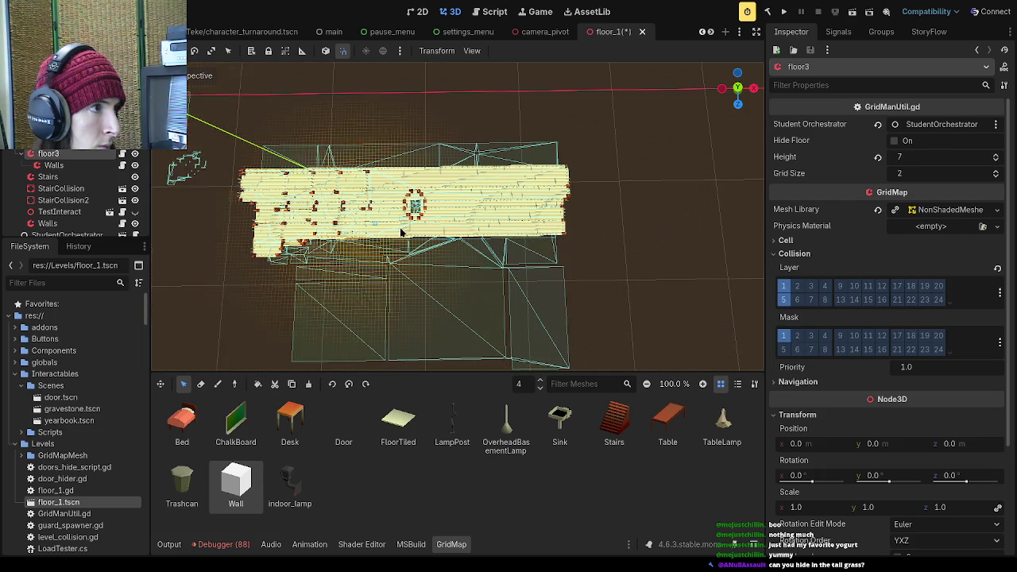
pyautogui.moveTo(583, 269); pyautogui.dragTo(636, 282)
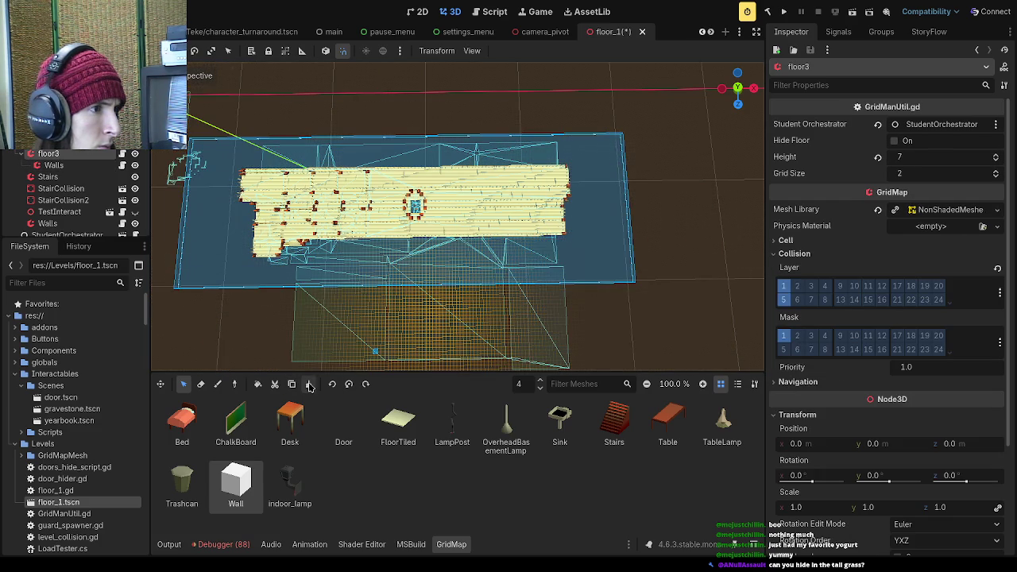
pyautogui.click(307, 385)
pyautogui.click(89, 169)
pyautogui.moveTo(643, 123)
pyautogui.mouseDown()
pyautogui.moveTo(445, 210)
pyautogui.moveTo(195, 298)
pyautogui.mouseUp()
# - Delete the selected Walls cells and orbit to a lower viewing angle
pyautogui.click(309, 385)
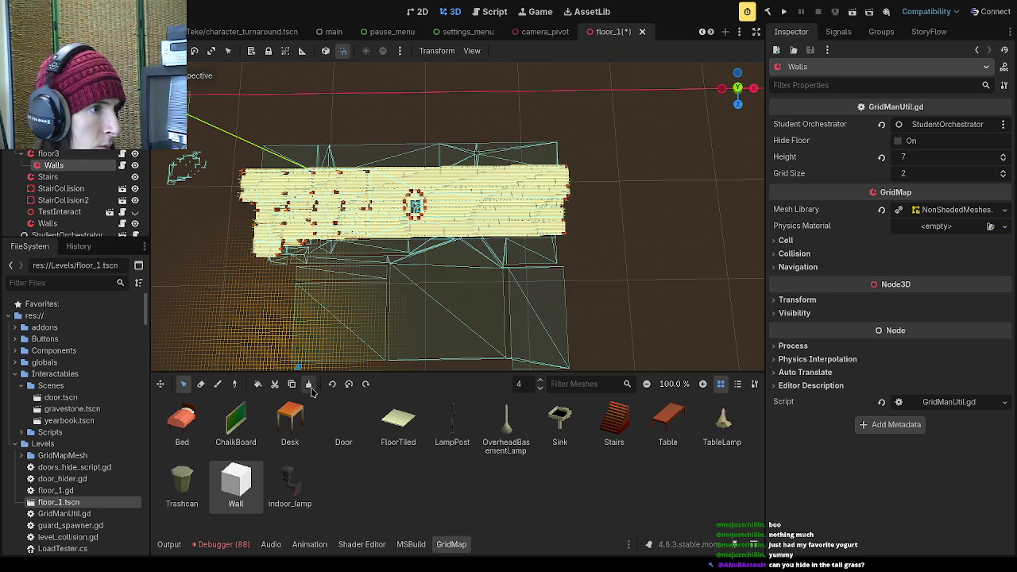
pyautogui.moveTo(310, 345); pyautogui.dragTo(318, 264)
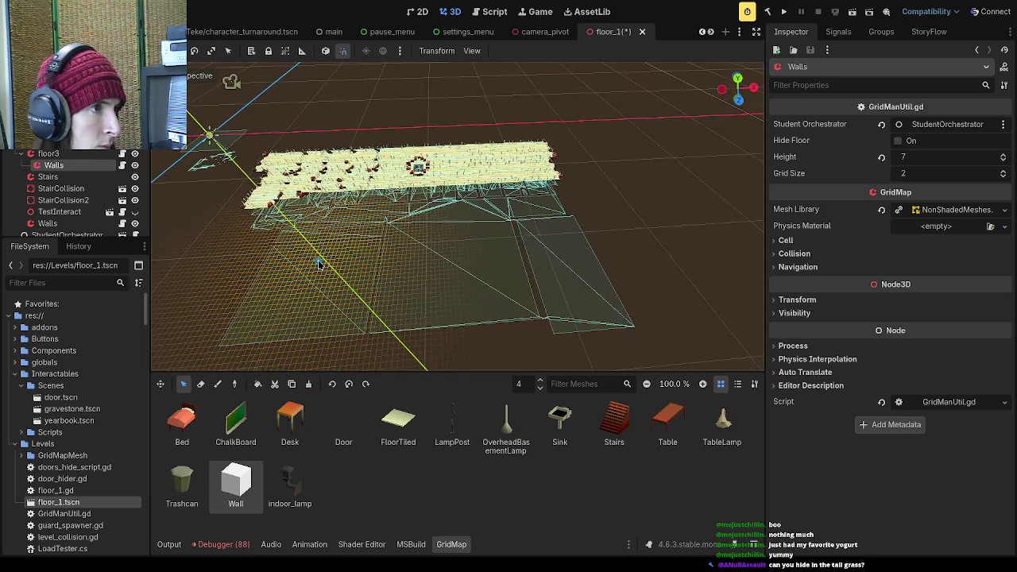
pyautogui.scroll(3, 310, 254)
pyautogui.scroll(2, 270, 226)
# - Select floor3, toggle its visibility, and box-select cells across its floor
pyautogui.click(89, 155)
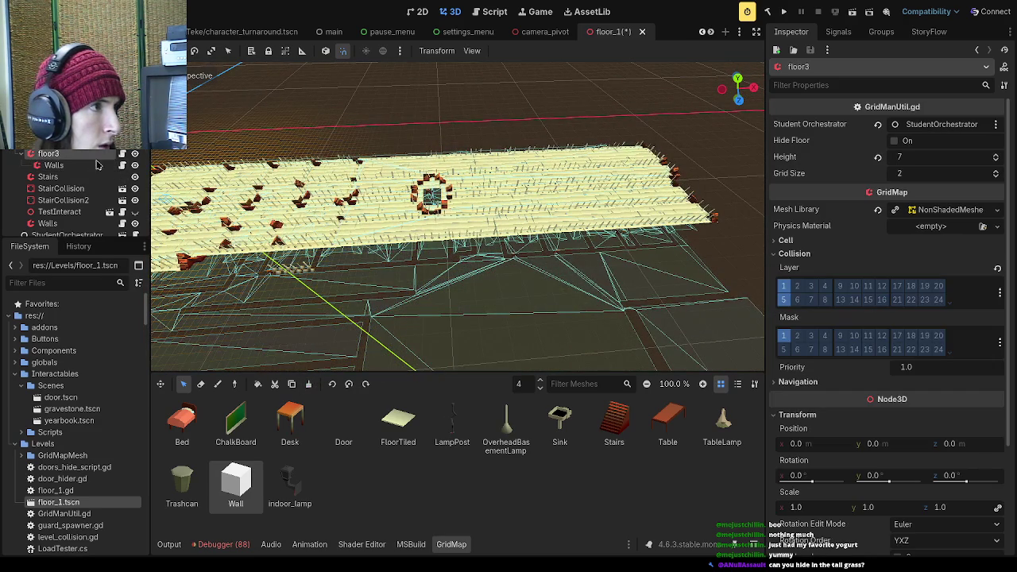
pyautogui.click(135, 153)
pyautogui.click(135, 153)
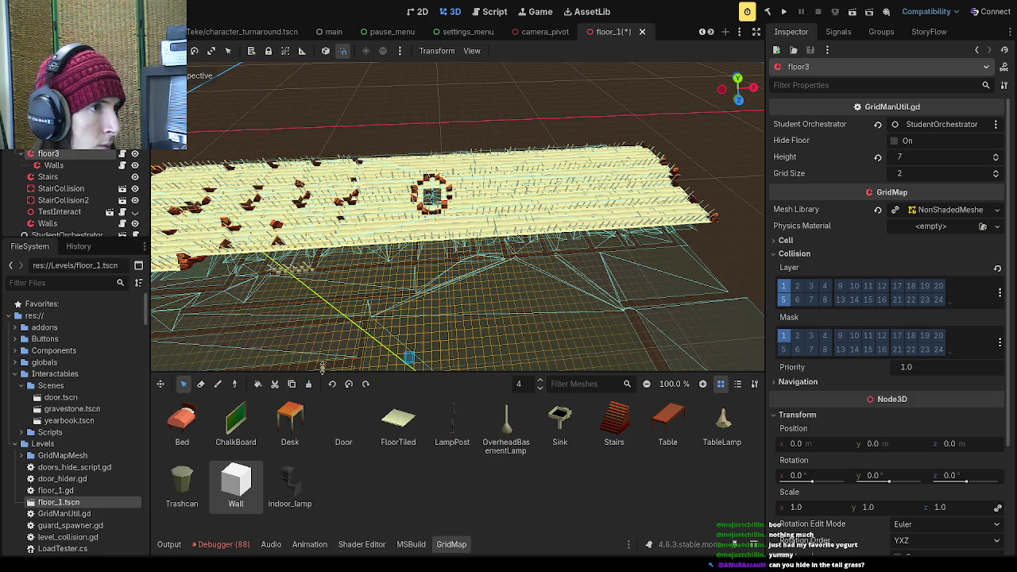
pyautogui.scroll(-5, 477, 238)
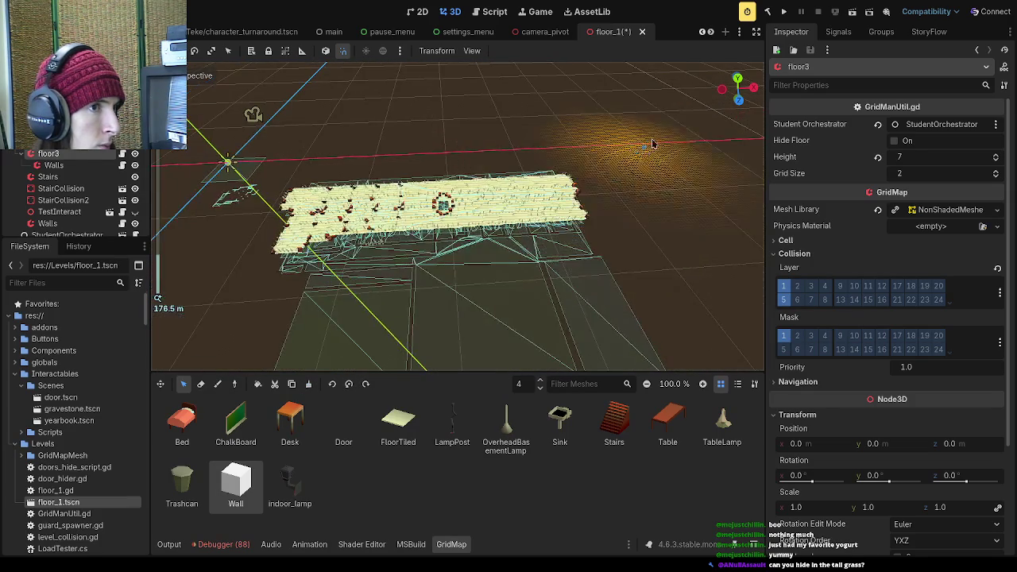
pyautogui.moveTo(652, 144)
pyautogui.mouseDown()
pyautogui.moveTo(501, 230)
pyautogui.moveTo(193, 334)
pyautogui.mouseUp()
pyautogui.moveTo(338, 240)
pyautogui.mouseDown()
pyautogui.moveTo(340, 205)
pyautogui.moveTo(350, 238)
pyautogui.mouseUp()
# - Raise floor3's working level to 7 and delete its level-7 floor tiles
pyautogui.click(541, 381)
pyautogui.click(541, 382)
pyautogui.click(542, 382)
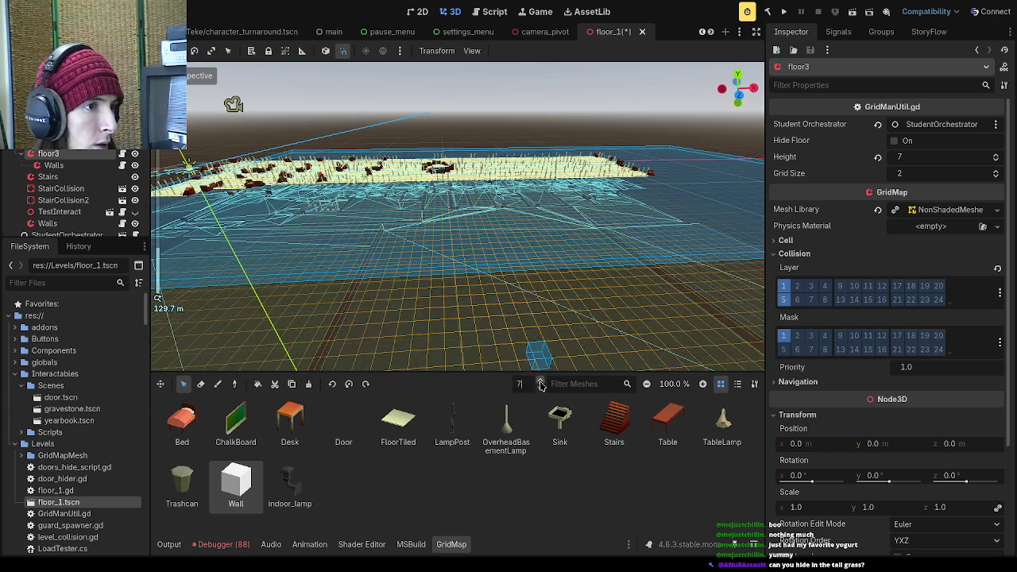
pyautogui.click(309, 385)
pyautogui.scroll(-5, 356, 292)
pyautogui.moveTo(609, 305)
pyautogui.mouseDown()
pyautogui.moveTo(268, 199)
pyautogui.moveTo(305, 181)
pyautogui.mouseUp()
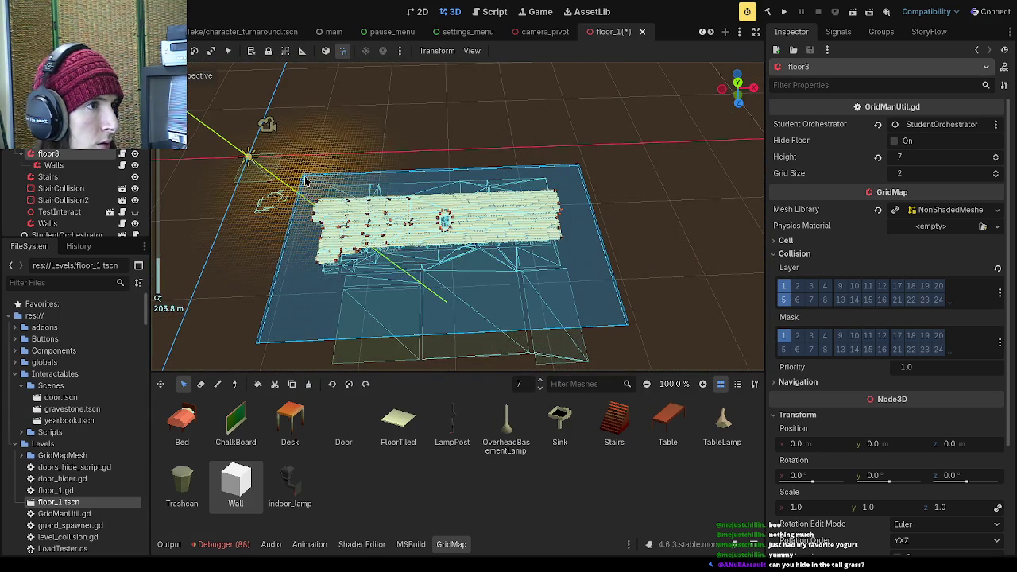
pyautogui.click(309, 385)
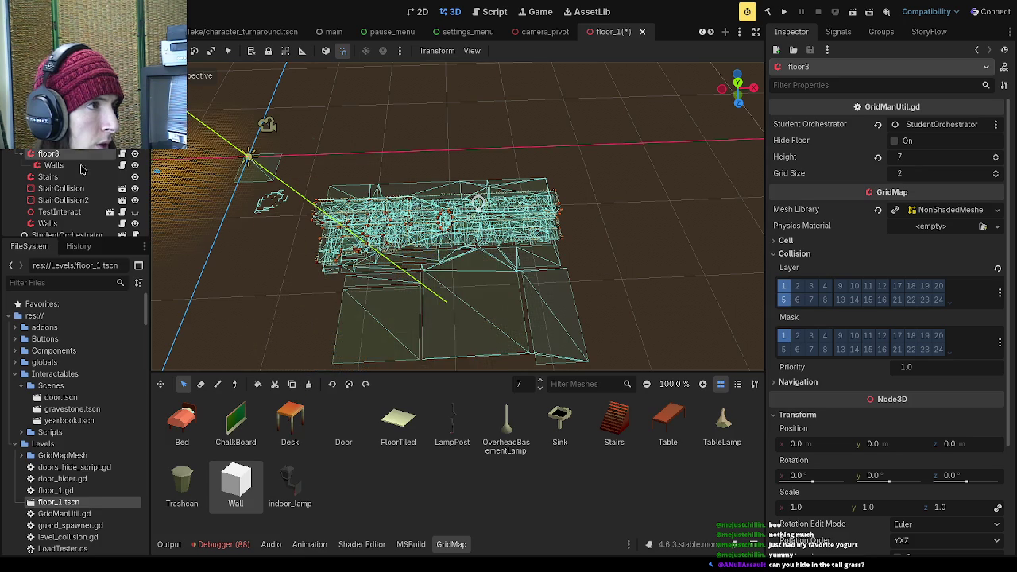
# - Select Walls, set its working level to 7, and delete two boxed areas of cells
pyautogui.click(265, 185)
pyautogui.click(265, 185)
pyautogui.moveTo(561, 180); pyautogui.dragTo(644, 135)
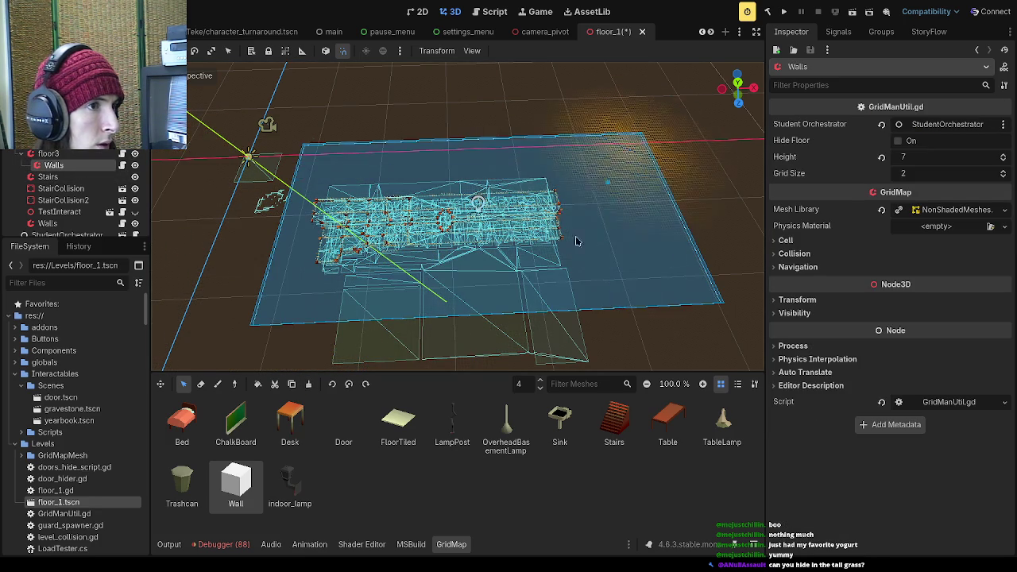
pyautogui.scroll(4, 541, 384)
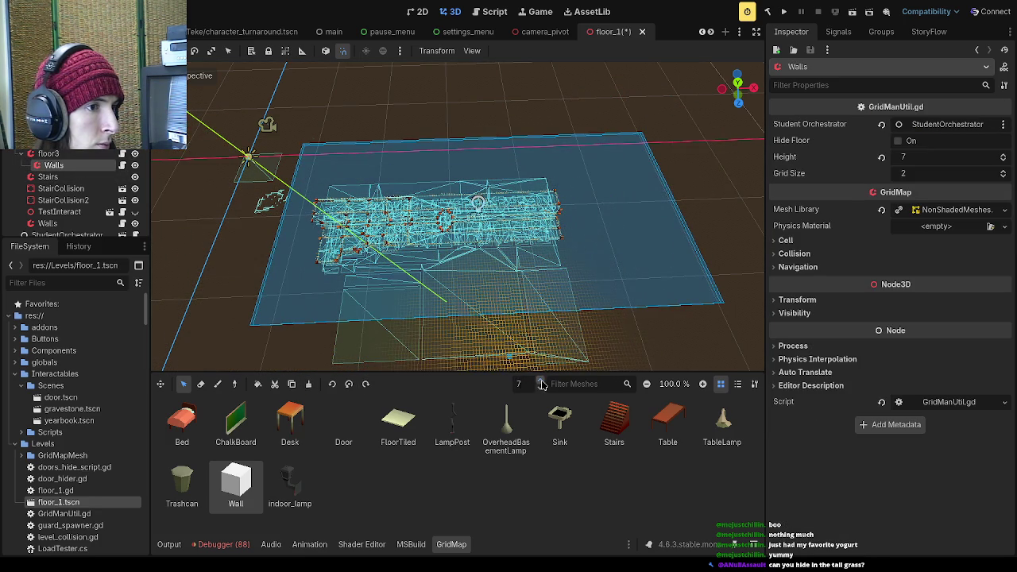
pyautogui.click(542, 389)
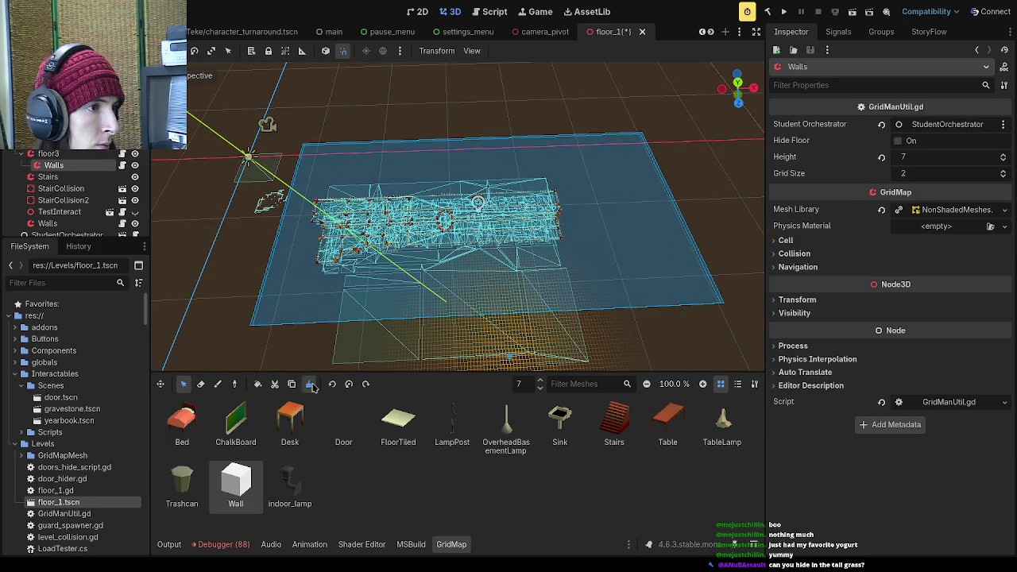
pyautogui.click(310, 383)
pyautogui.moveTo(604, 238); pyautogui.dragTo(447, 326)
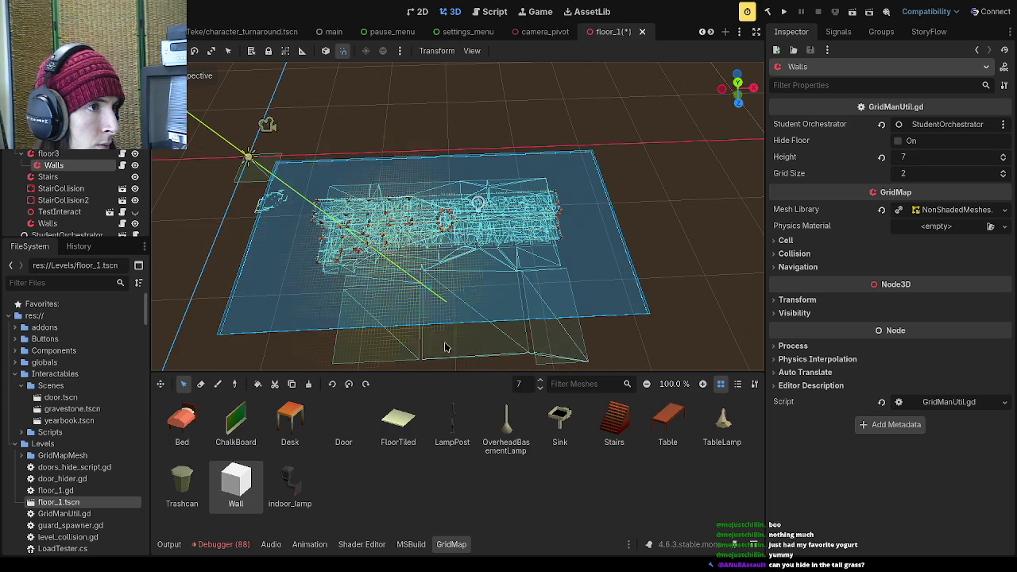
pyautogui.click(310, 384)
pyautogui.scroll(5, 389, 273)
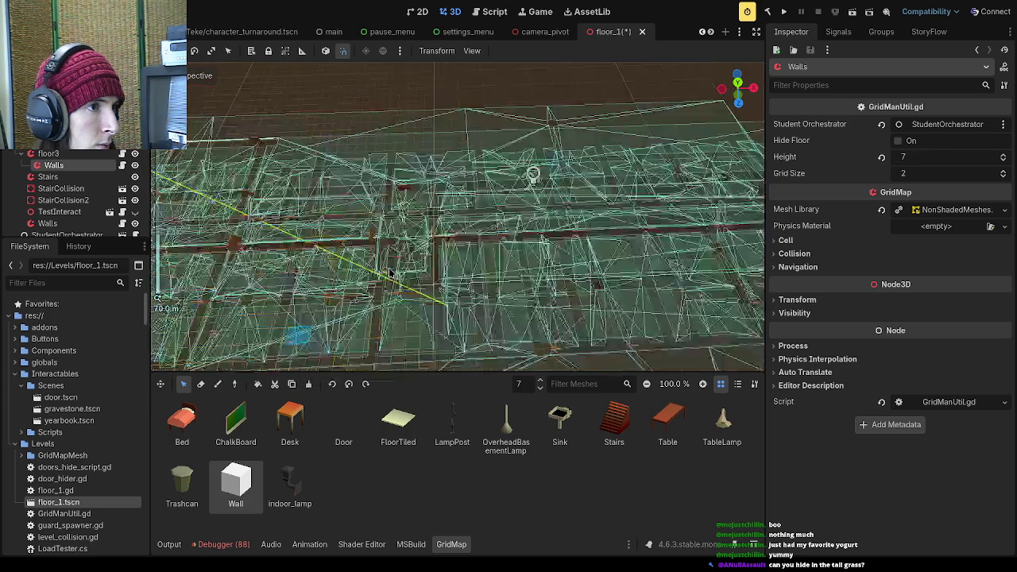
# - Select the Walls grid map and orbit down to inspect the cleared walls
pyautogui.scroll(-5, 389, 273)
pyautogui.scroll(3, 481, 260)
pyautogui.scroll(-2, 481, 260)
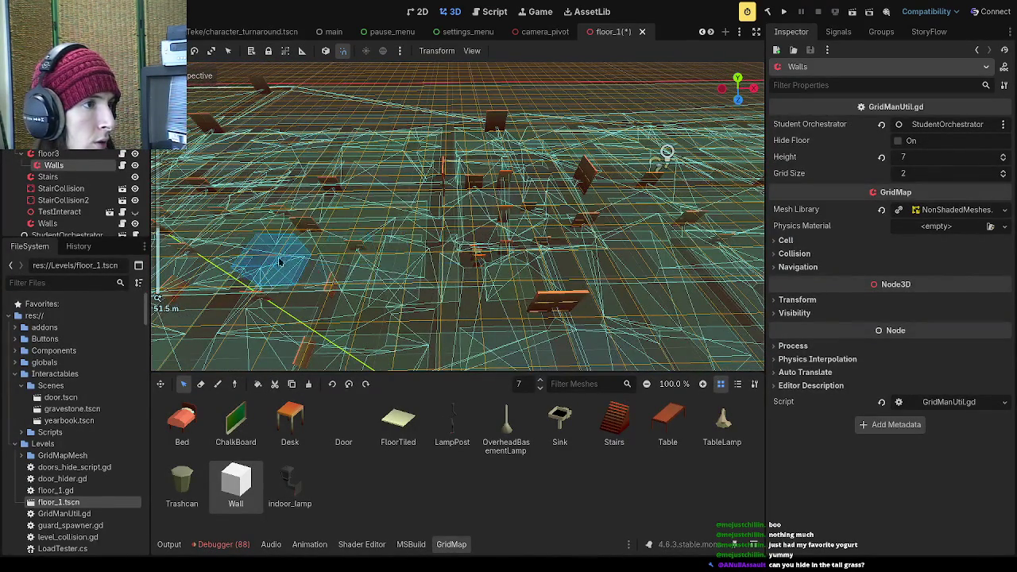
pyautogui.scroll(-5, 288, 258)
pyautogui.scroll(-2, 58, 193)
pyautogui.click(68, 164)
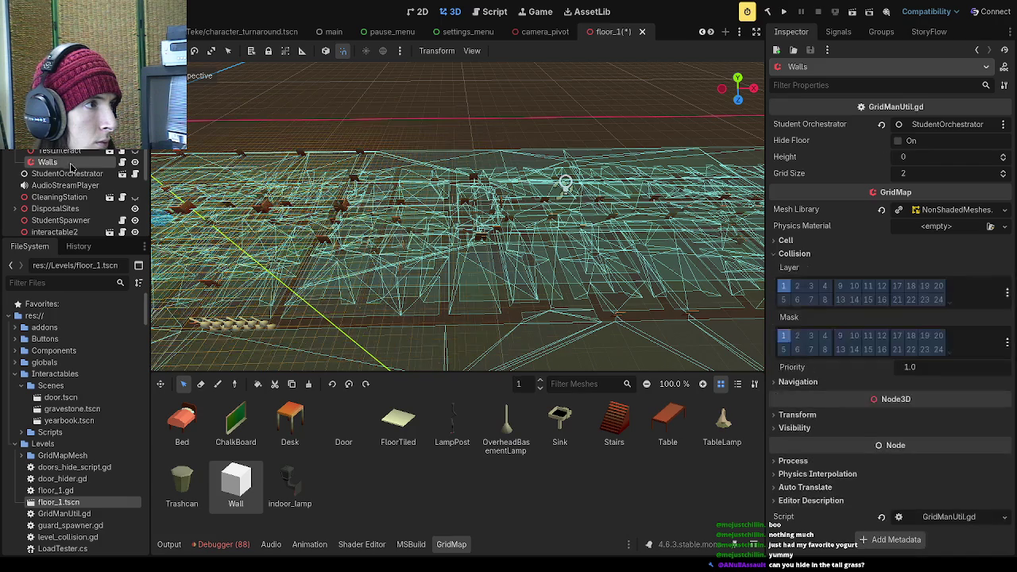
pyautogui.moveTo(389, 175); pyautogui.dragTo(362, 227)
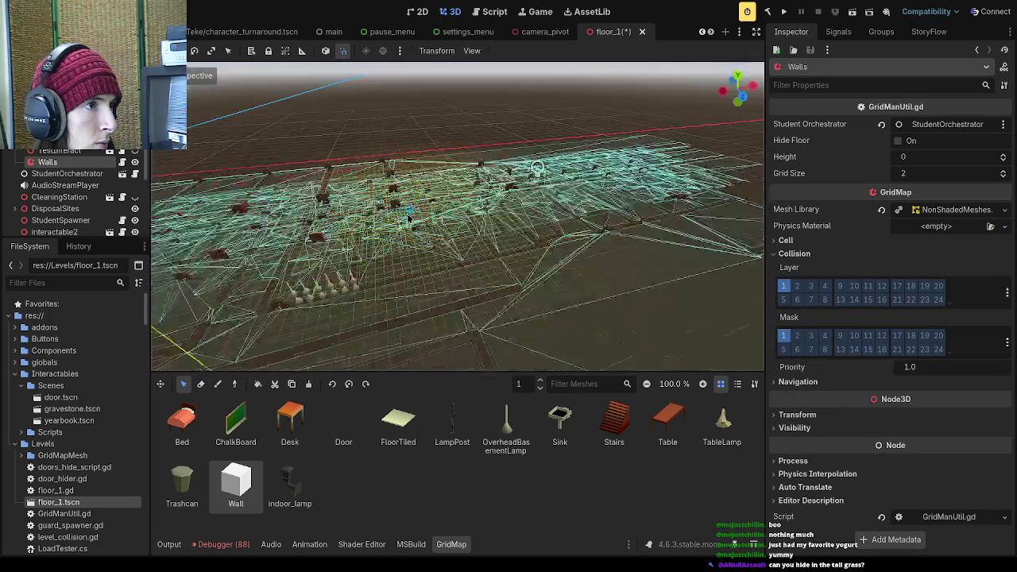
pyautogui.scroll(2, 359, 229)
pyautogui.scroll(-2, 362, 226)
pyautogui.scroll(2, 64, 199)
# - Select floor1 with FloorTiled chosen, working level 0, select tool active, in Top View
pyautogui.click(48, 153)
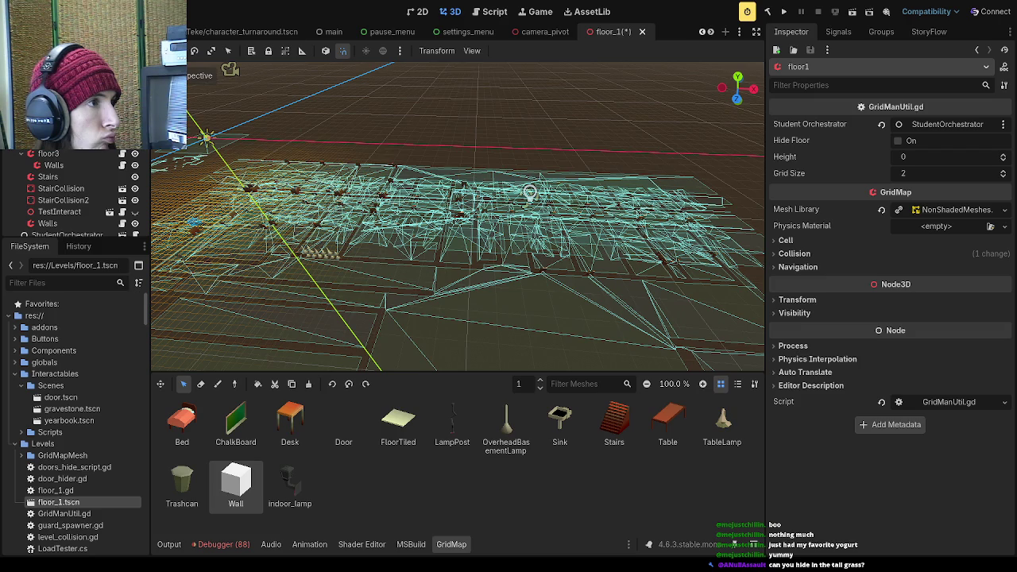
pyautogui.scroll(5, 570, 200)
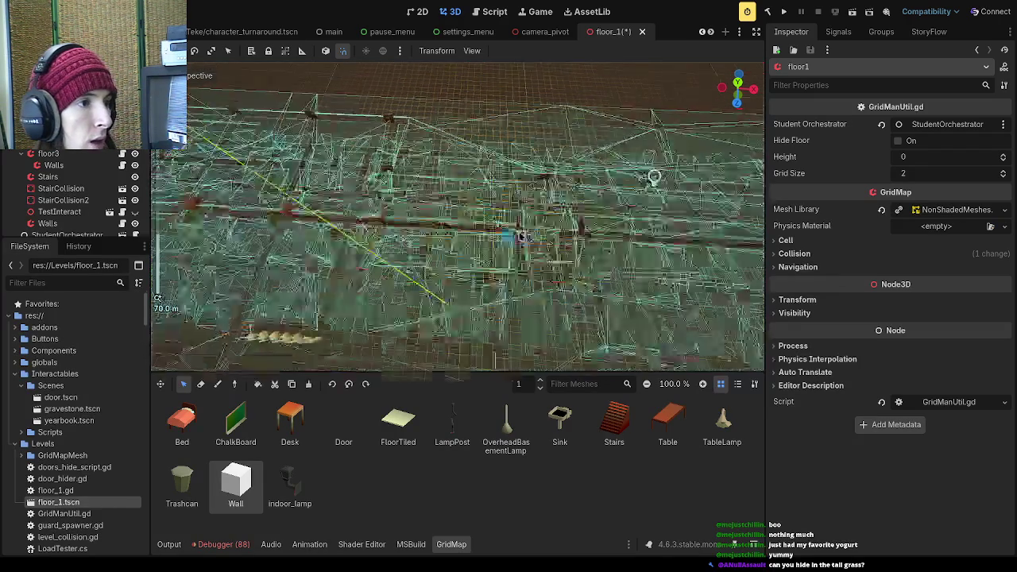
pyautogui.scroll(3, 570, 200)
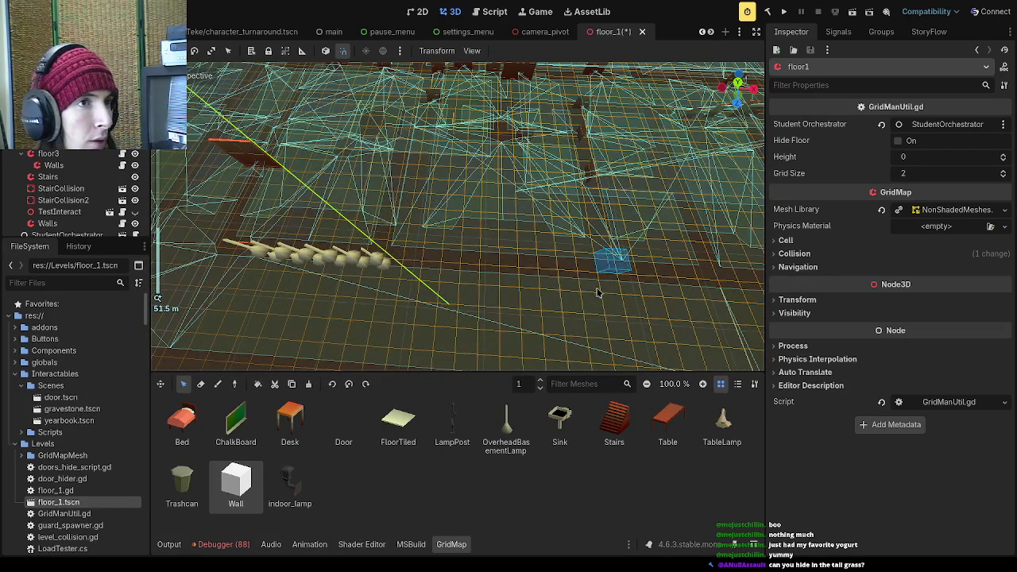
pyautogui.click(391, 423)
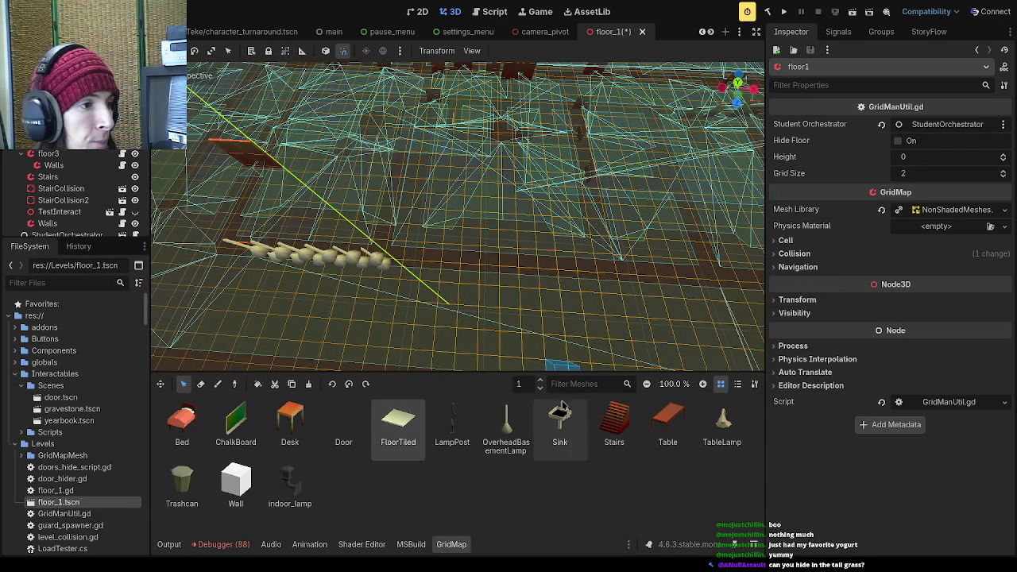
pyautogui.click(541, 389)
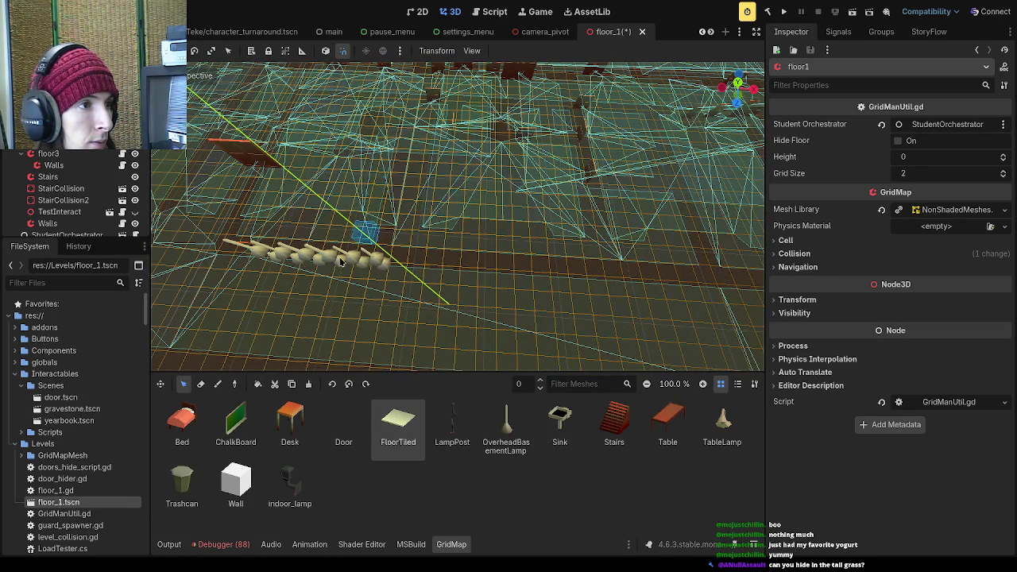
pyautogui.scroll(-5, 293, 319)
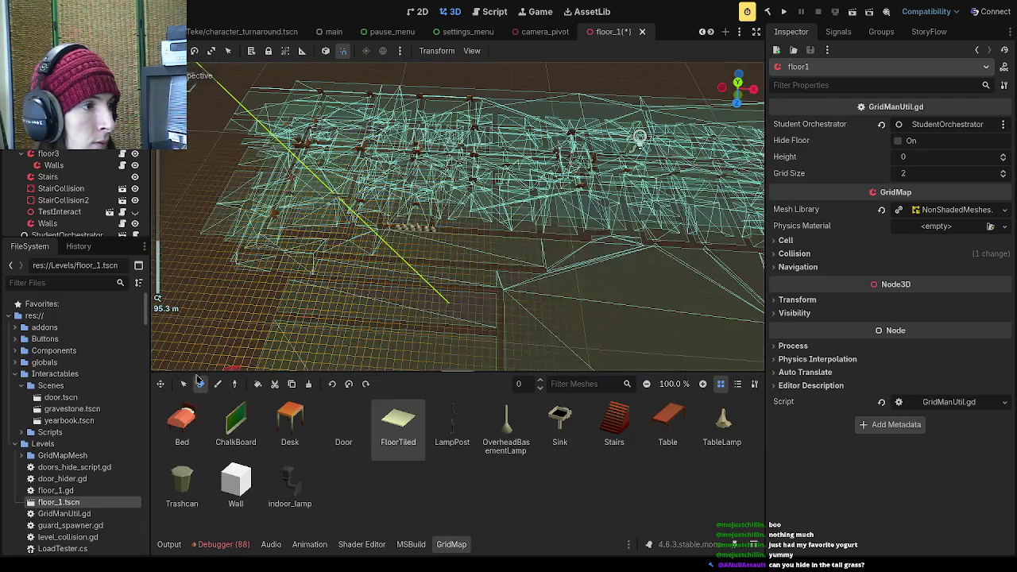
pyautogui.click(184, 384)
pyautogui.click(728, 91)
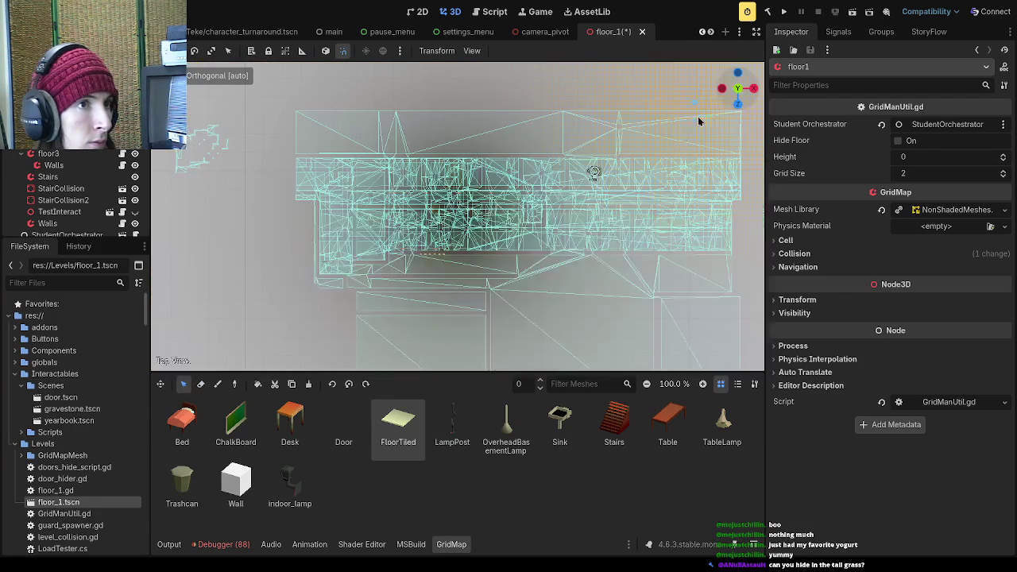
# - Mark a large rectangle on floor1's level 0 in top view and fill it with FloorTiled
pyautogui.moveTo(737, 88); pyautogui.dragTo(714, 104)
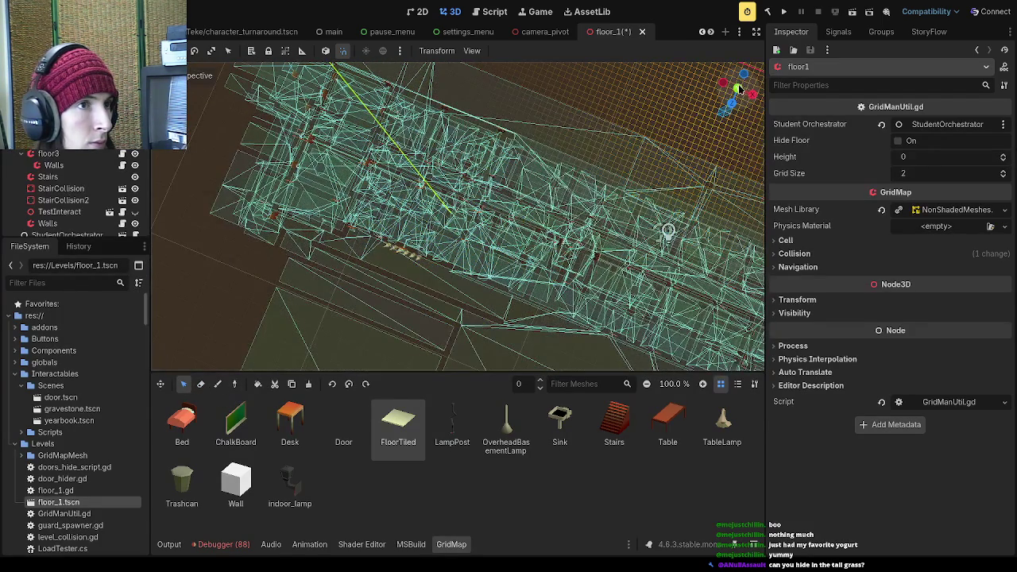
pyautogui.click(737, 88)
pyautogui.scroll(4, 477, 230)
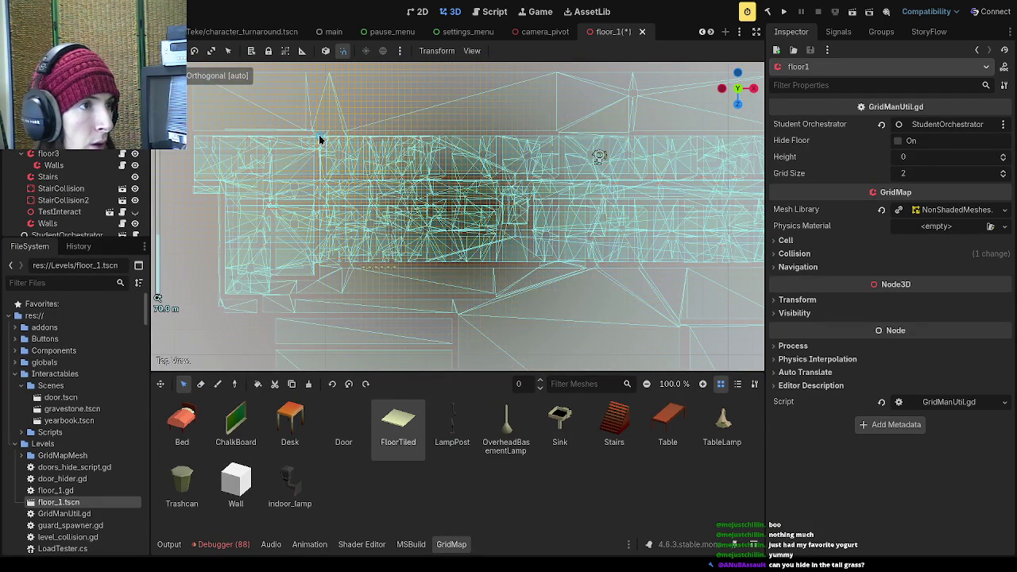
pyautogui.moveTo(338, 153); pyautogui.dragTo(530, 318)
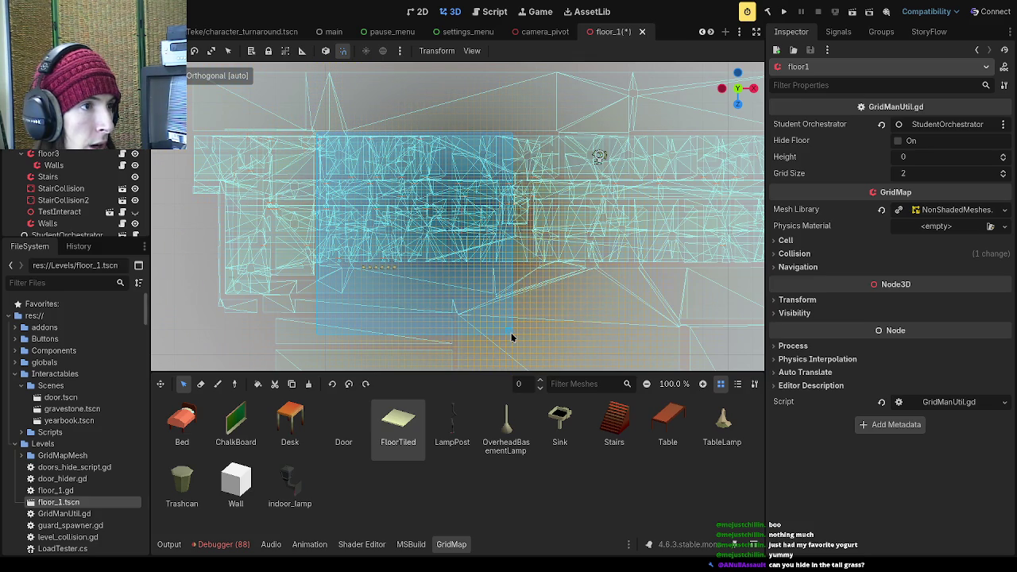
pyautogui.scroll(3, 527, 323)
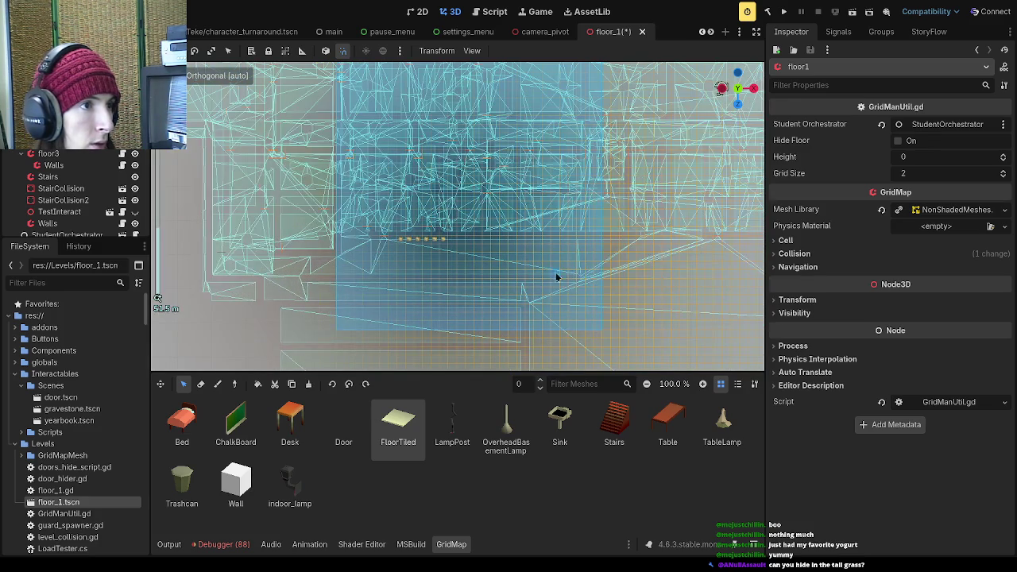
pyautogui.click(257, 384)
pyautogui.moveTo(469, 318)
pyautogui.mouseDown()
pyautogui.moveTo(474, 183)
pyautogui.moveTo(474, 282)
pyautogui.moveTo(302, 268)
pyautogui.moveTo(236, 248)
pyautogui.moveTo(311, 243)
pyautogui.mouseUp()
pyautogui.scroll(-5, 57, 203)
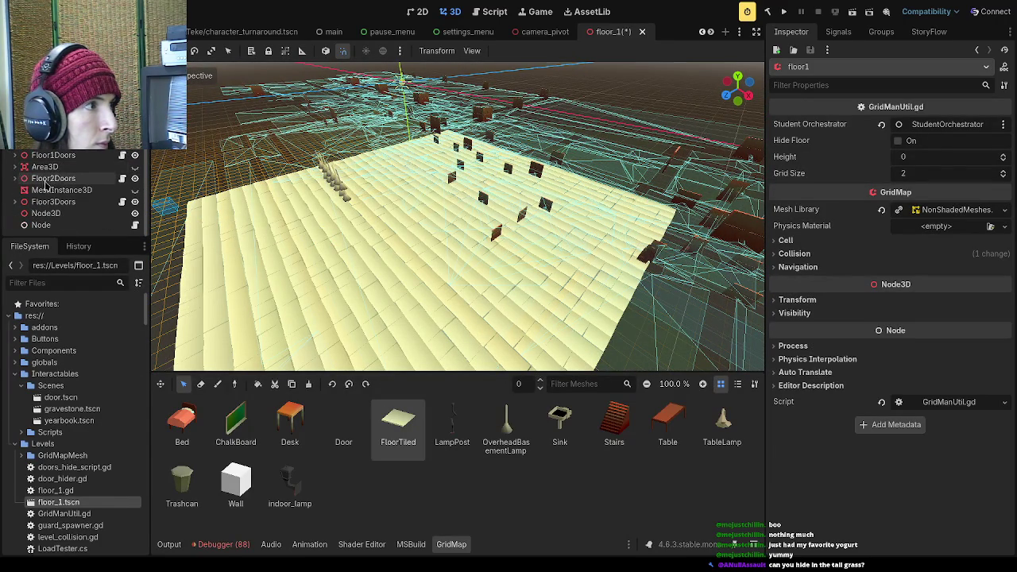
# - Select Floor1Doors, Floor2Doors and Floor3Doors together and delete all three door groups
pyautogui.doubleClick(53, 180)
pyautogui.click(16, 178)
pyautogui.click(52, 190)
pyautogui.scroll(-3, 48, 199)
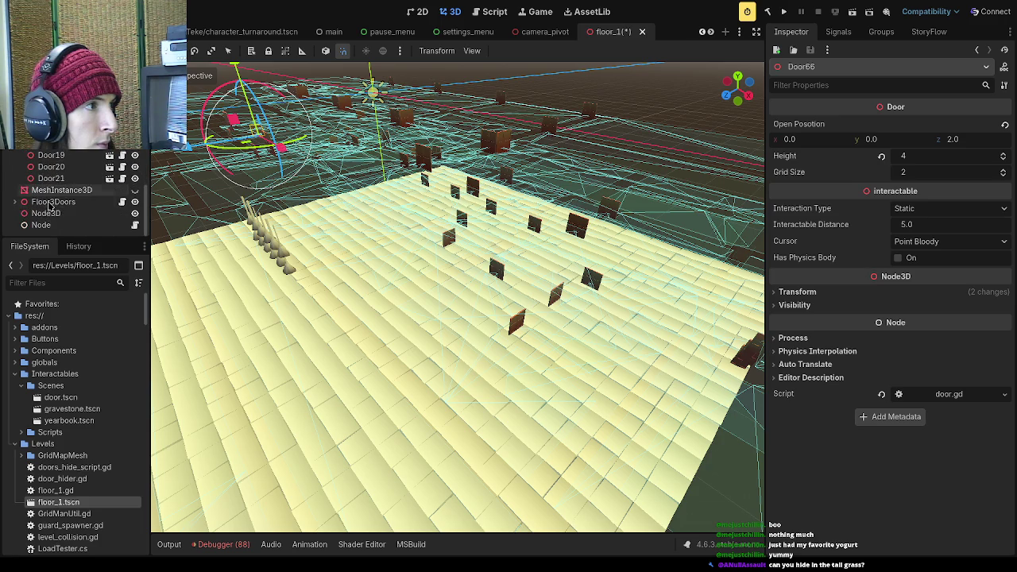
pyautogui.keyDown('shift'); pyautogui.click(64, 181); pyautogui.keyUp('shift')
pyautogui.scroll(2, 67, 189)
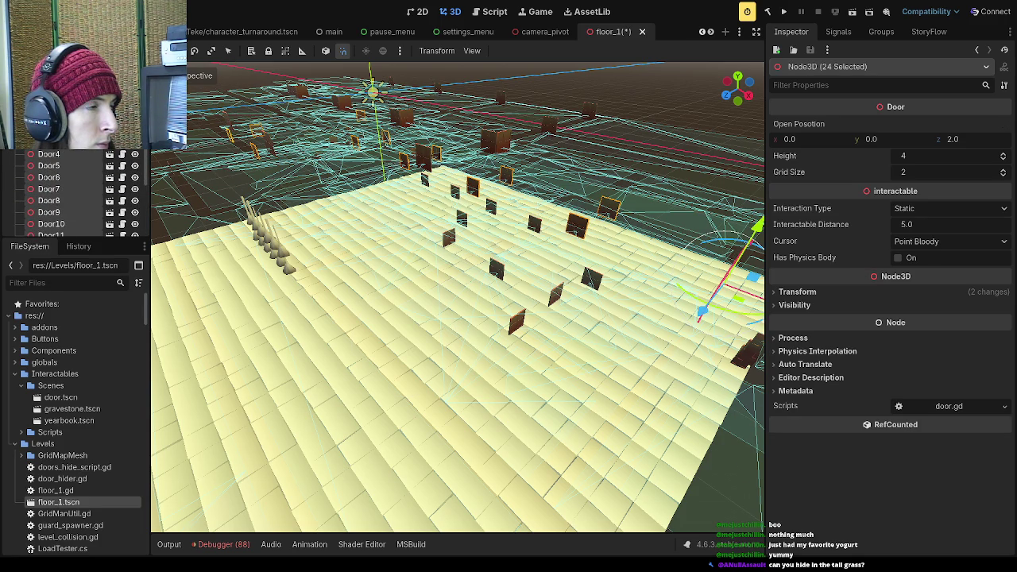
pyautogui.press('Left')
pyautogui.press('Left')
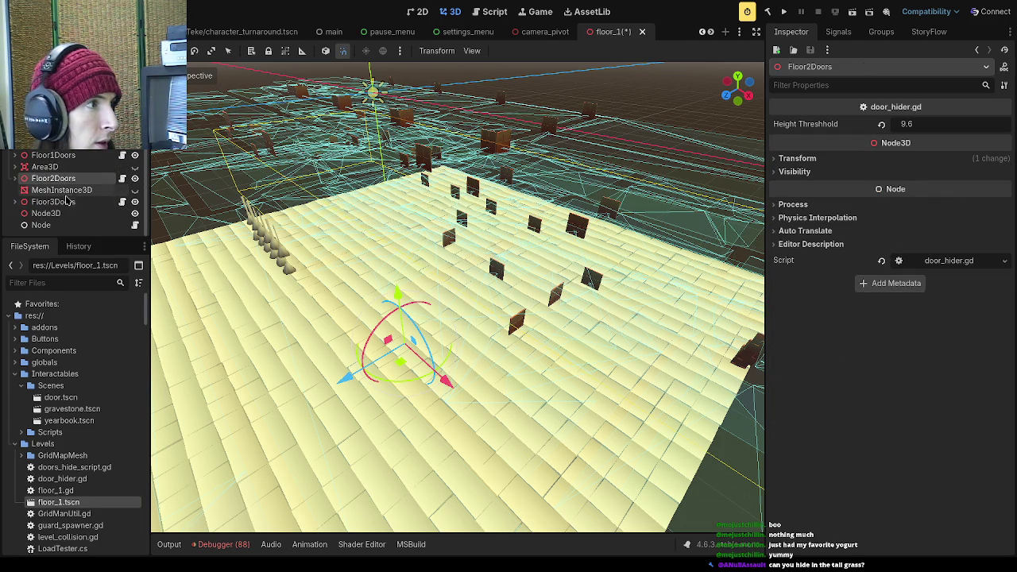
pyautogui.keyDown('ctrl'); pyautogui.click(67, 202); pyautogui.keyUp('ctrl')
pyautogui.keyDown('ctrl'); pyautogui.click(56, 155); pyautogui.keyUp('ctrl')
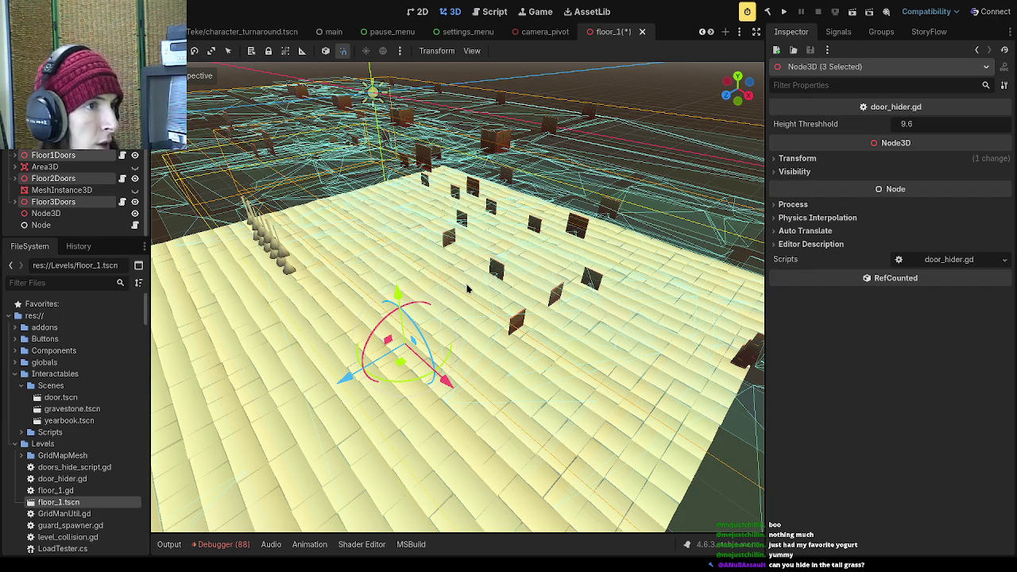
pyautogui.press('Delete')
pyautogui.scroll(3, 379, 300)
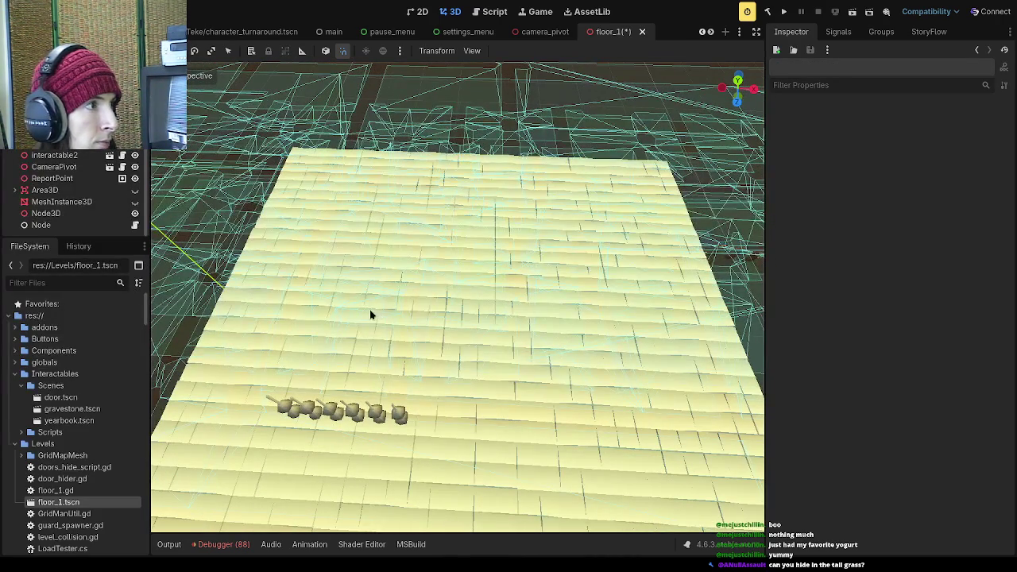
# - Unhide the MeshInstance3D sphere and orbit out to see the red backdrop around the floor
pyautogui.click(47, 214)
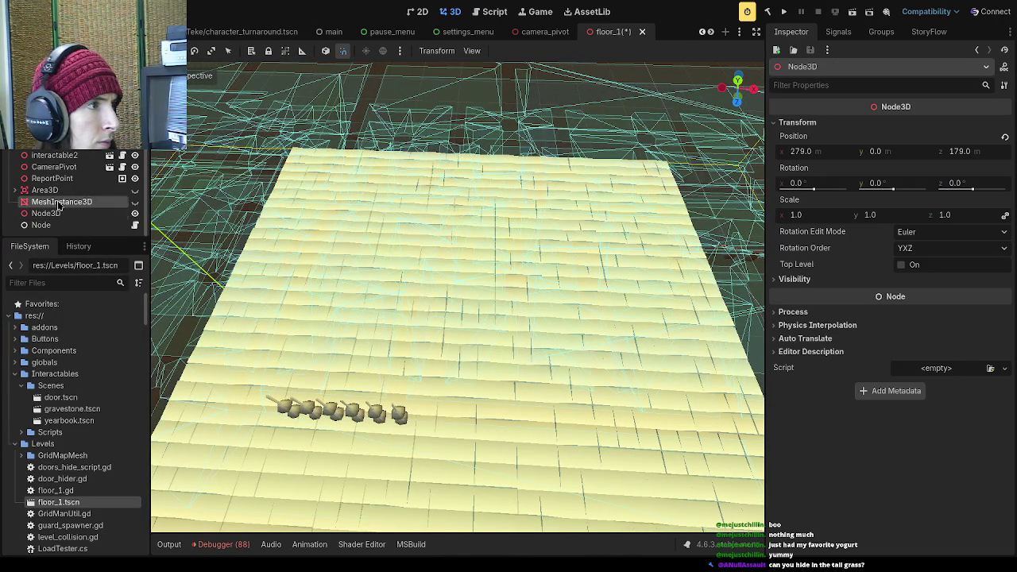
pyautogui.click(58, 202)
pyautogui.click(135, 202)
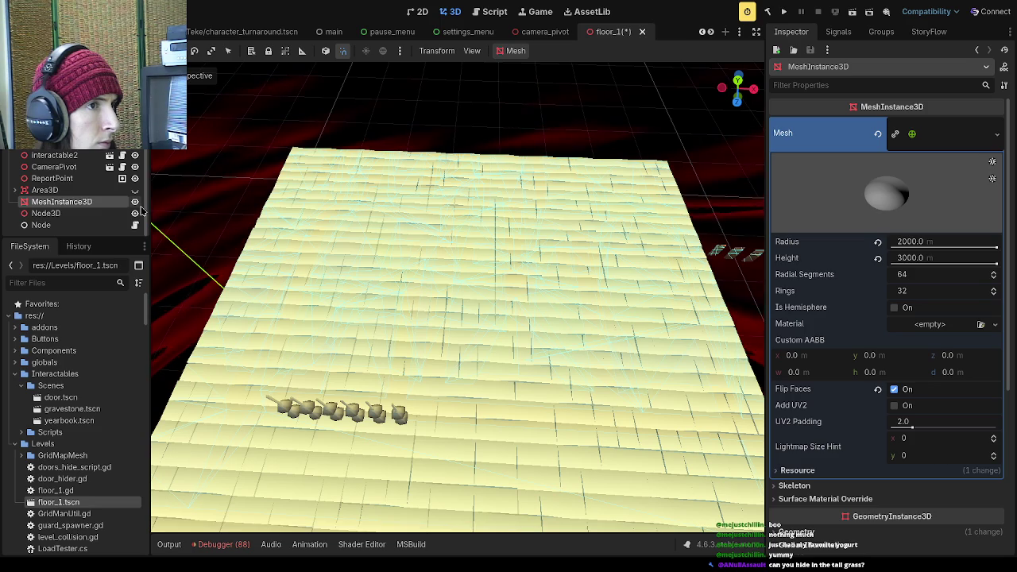
pyautogui.scroll(-1, 316, 248)
pyautogui.scroll(-5, 316, 248)
pyautogui.moveTo(315, 248)
pyautogui.mouseDown()
pyautogui.moveTo(352, 252)
pyautogui.moveTo(346, 370)
pyautogui.mouseUp()
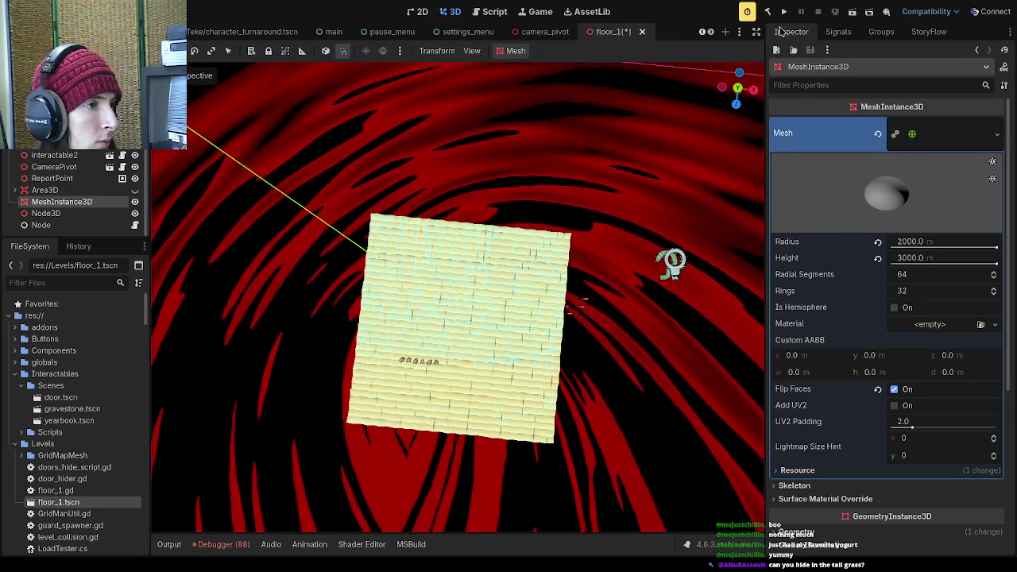
# - Save and run the game with F5, then interact with a gravestone to read its dialogue
pyautogui.press('F5')
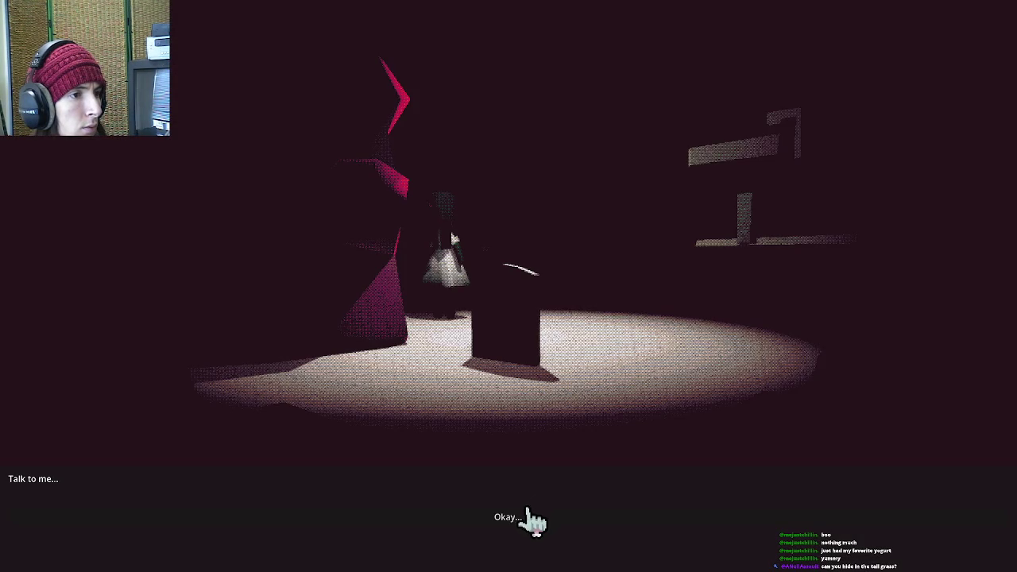
pyautogui.click(522, 517)
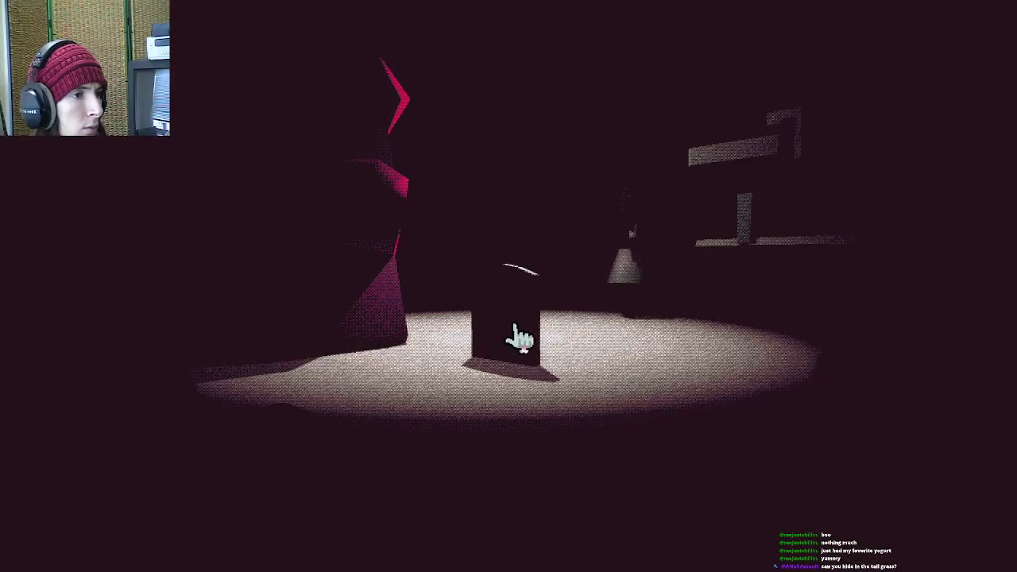
pyautogui.click(477, 282)
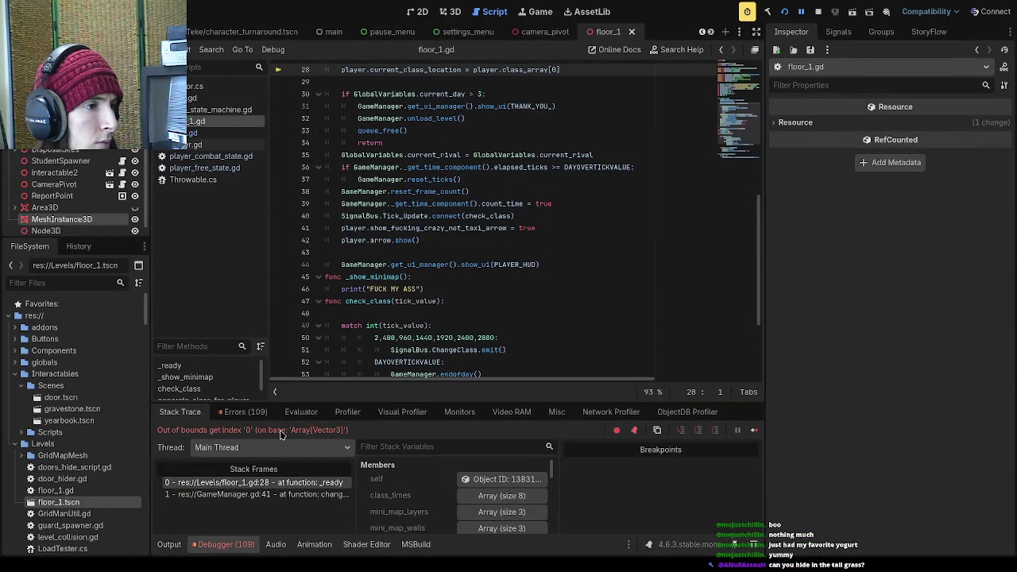
pyautogui.scroll(3, 395, 318)
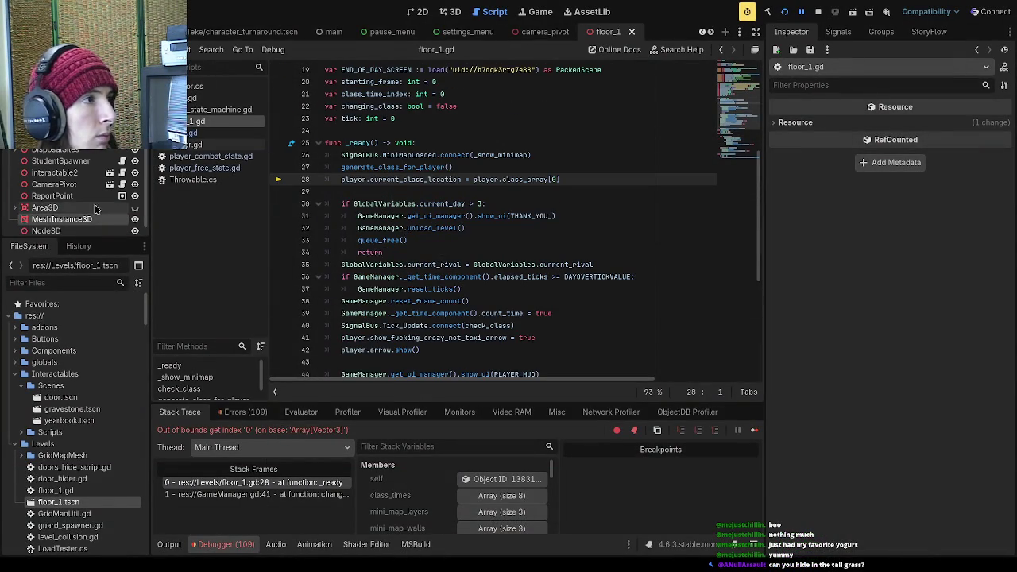
pyautogui.scroll(-5, 94, 209)
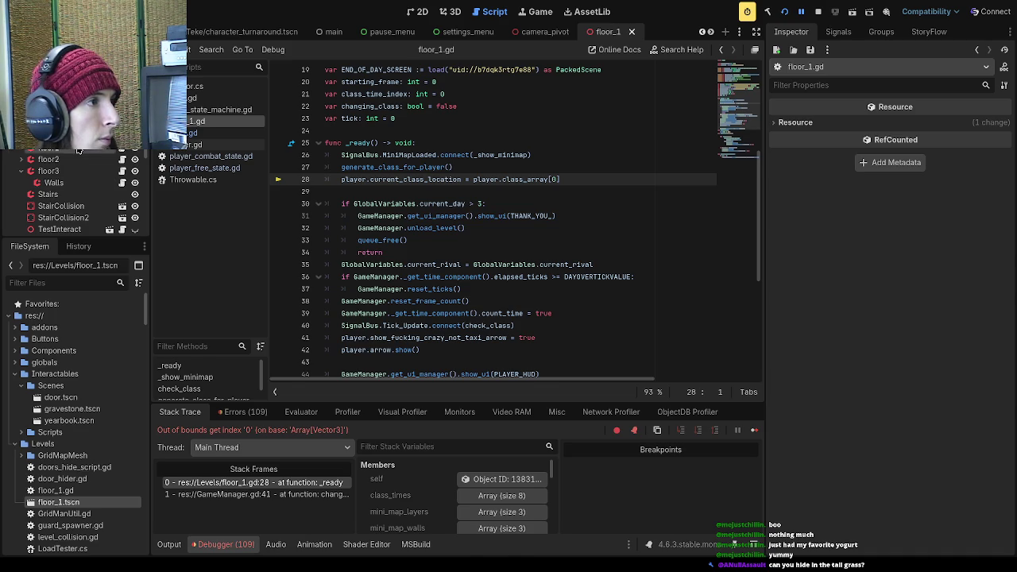
# - Stop the running game and return to the 3D level view
pyautogui.click(78, 149)
pyautogui.click(817, 11)
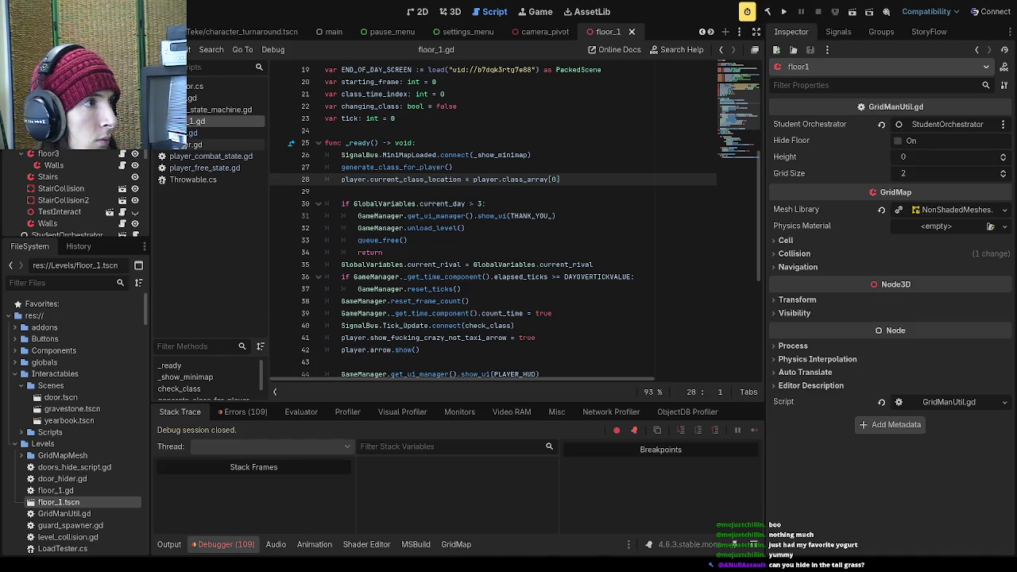
pyautogui.click(450, 11)
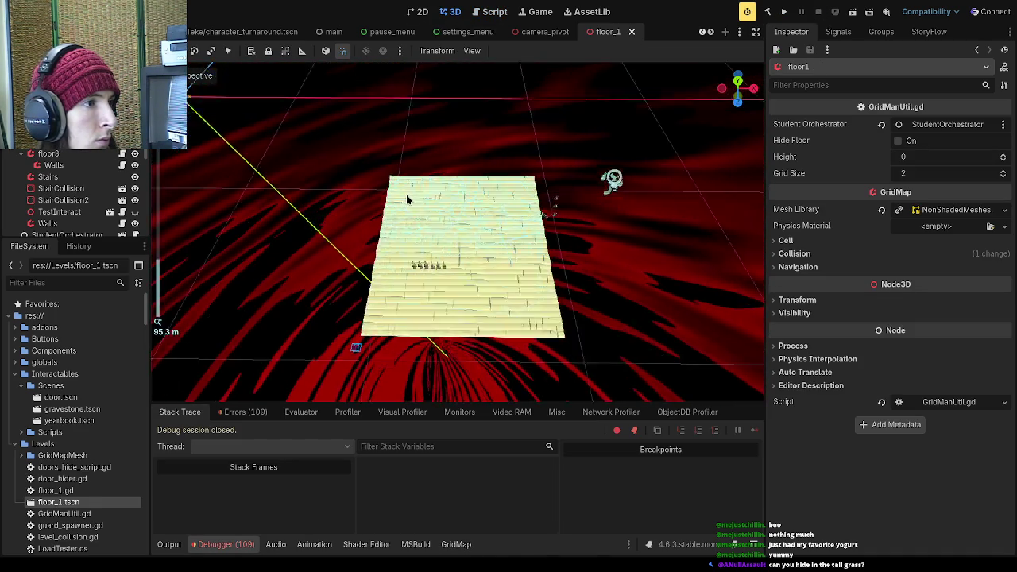
# - Pick the Desk mesh with the Paint tool and place five desks across the tiled floor
pyautogui.scroll(3, 425, 259)
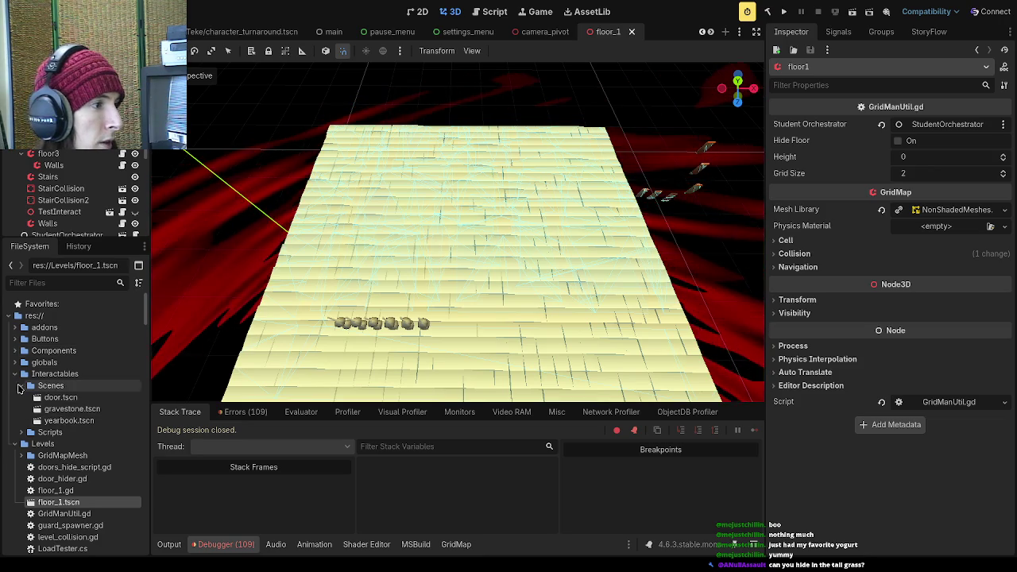
pyautogui.click(15, 374)
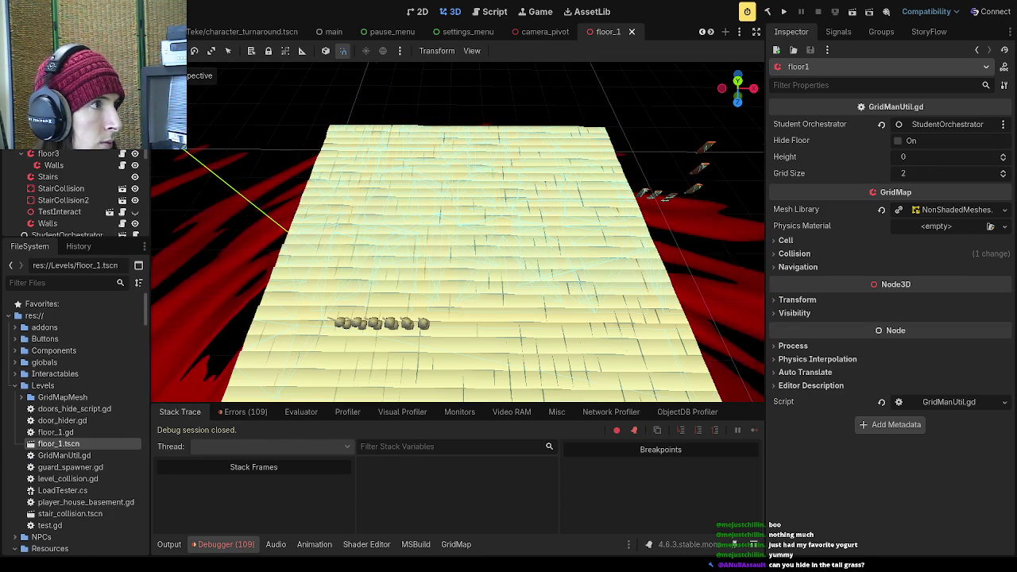
pyautogui.click(750, 120)
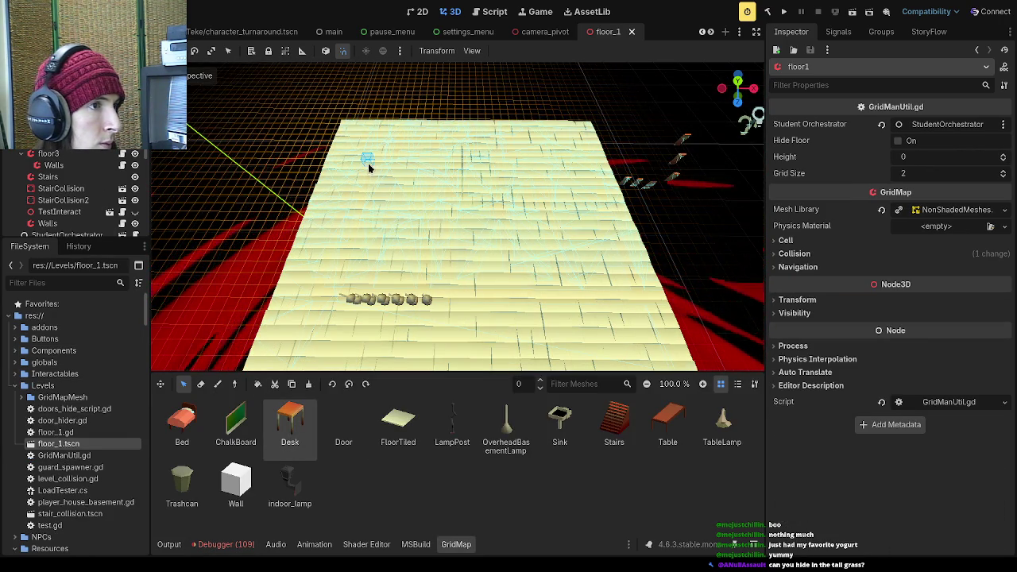
pyautogui.click(218, 384)
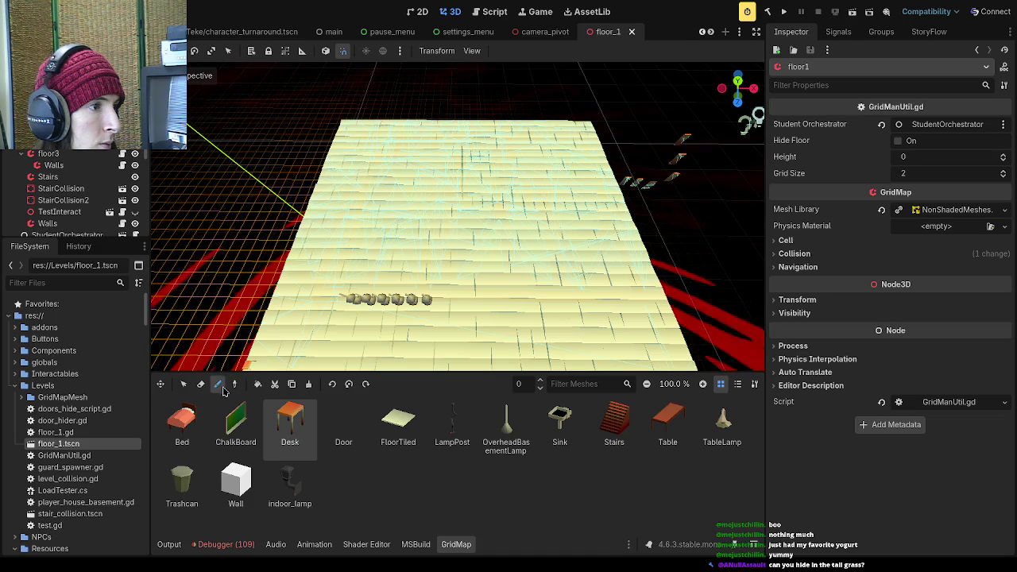
pyautogui.click(365, 133)
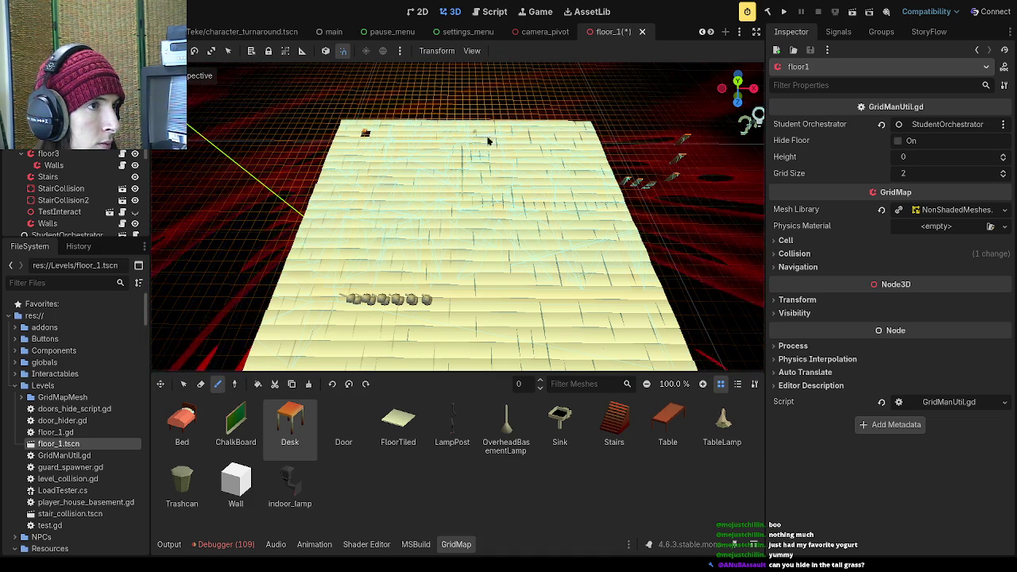
pyautogui.click(356, 196)
pyautogui.click(530, 214)
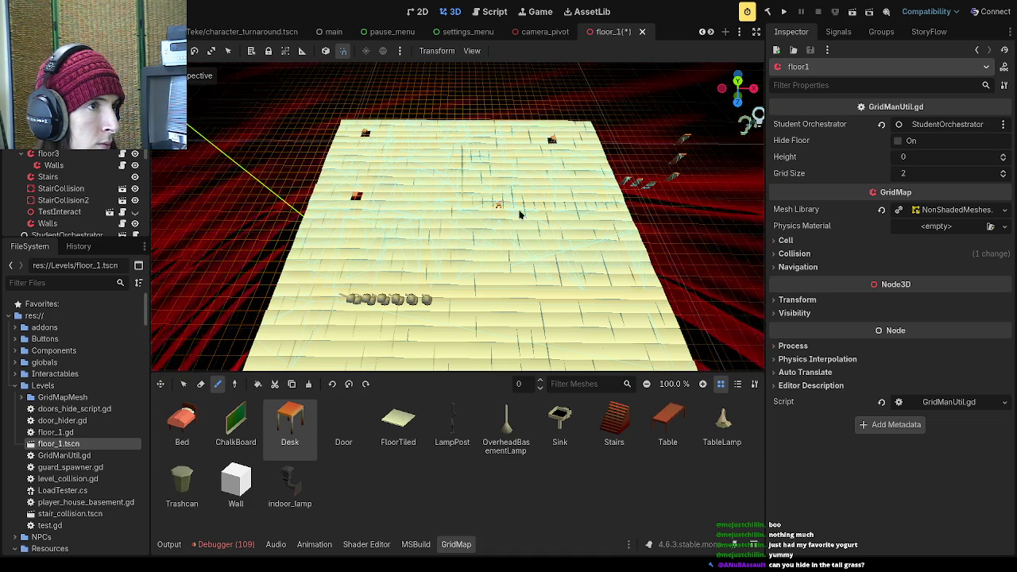
pyautogui.click(449, 152)
pyautogui.click(457, 157)
pyautogui.scroll(-2, 578, 198)
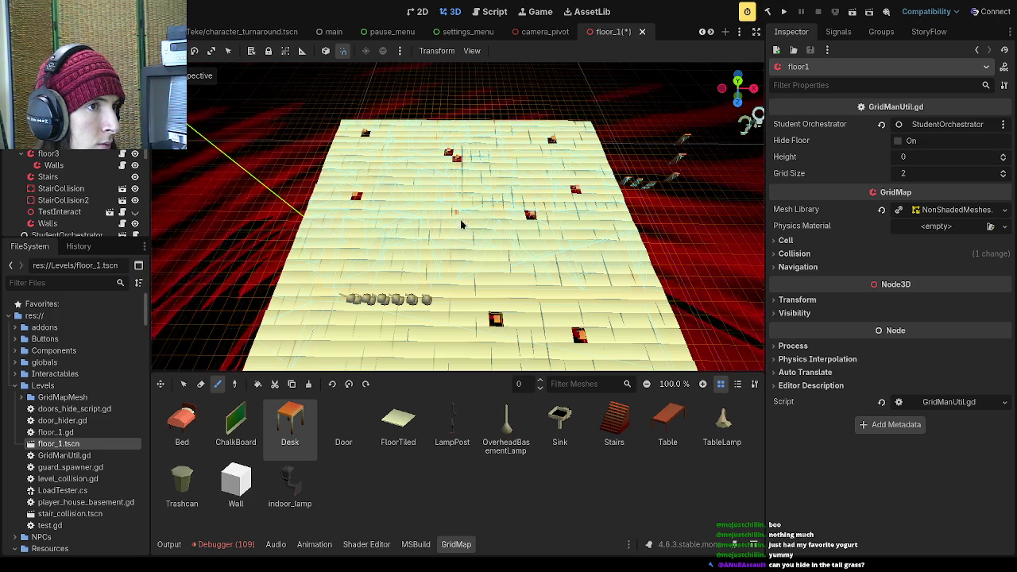
pyautogui.scroll(-3, 477, 229)
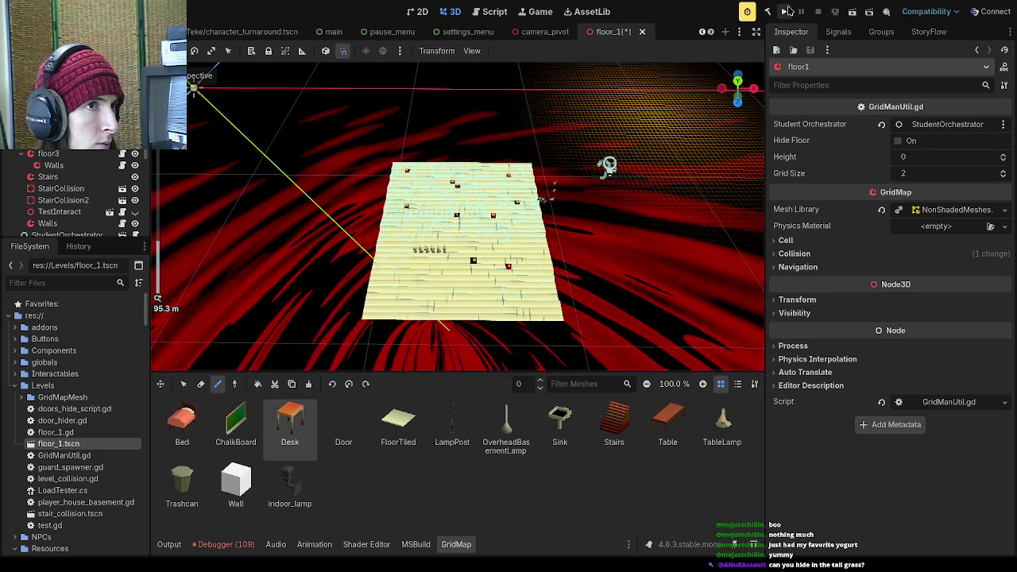
# - Save floor_1 and launch the game, starting a new game and clearing the opening dialogue
pyautogui.press('F5')
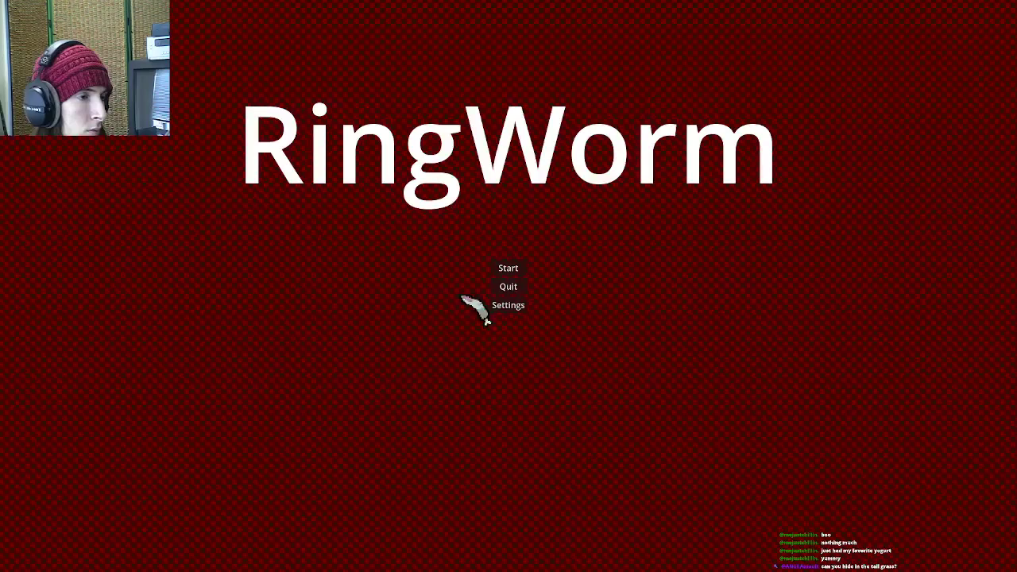
pyautogui.click(517, 268)
pyautogui.click(531, 410)
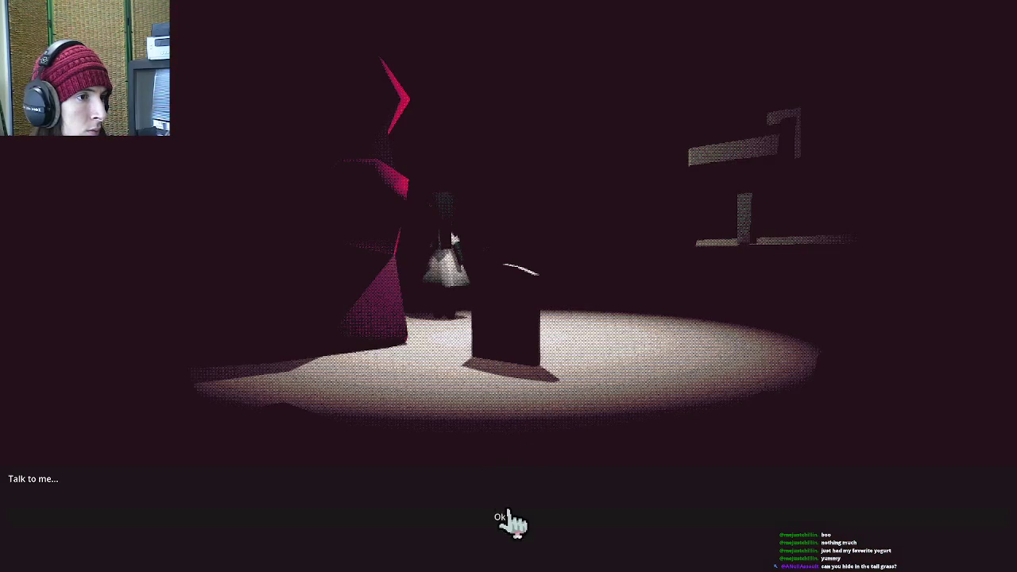
pyautogui.click(497, 532)
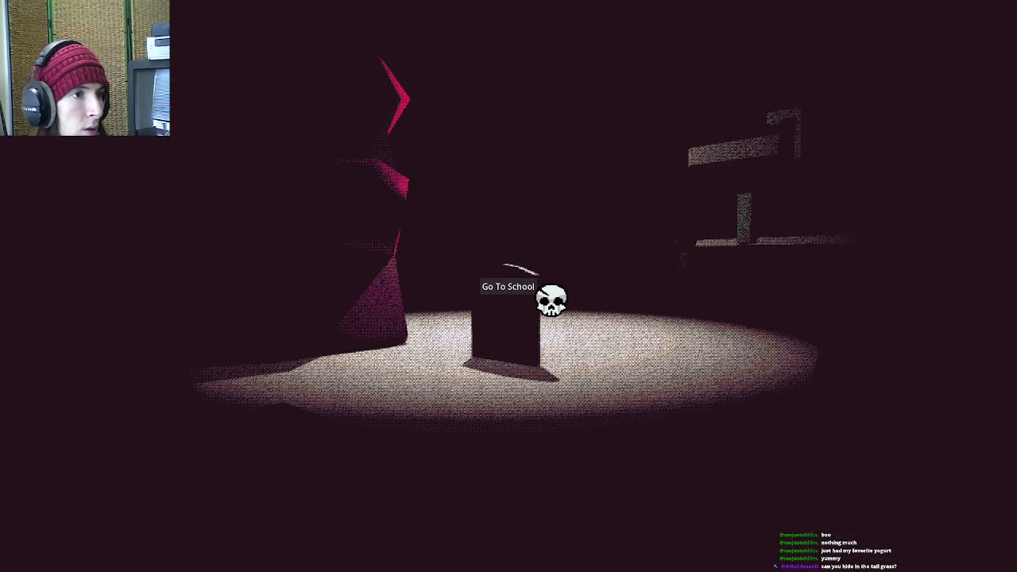
# - Go to the school level, then pause and quit back to the editor
pyautogui.click(550, 300)
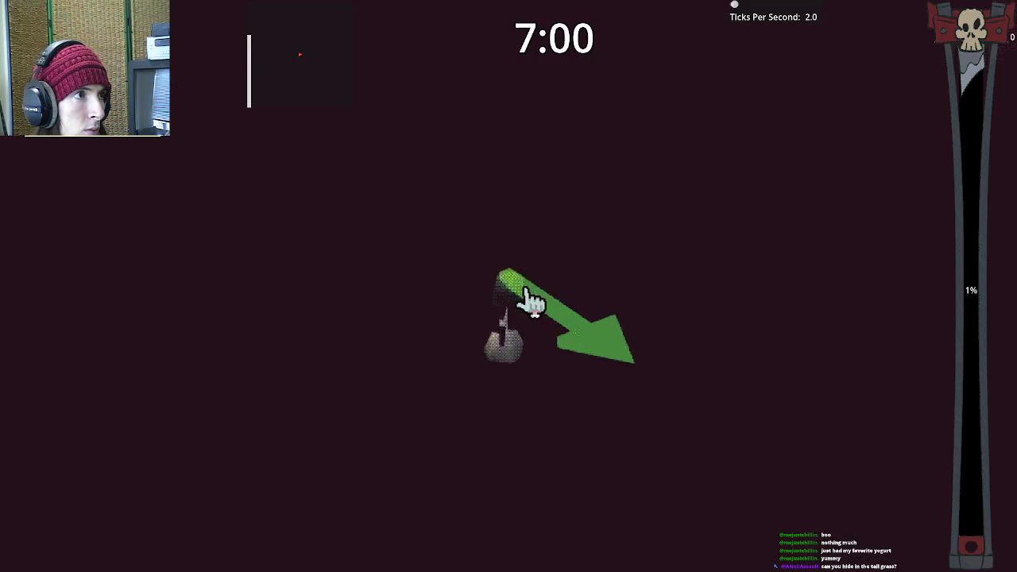
pyautogui.press('Escape')
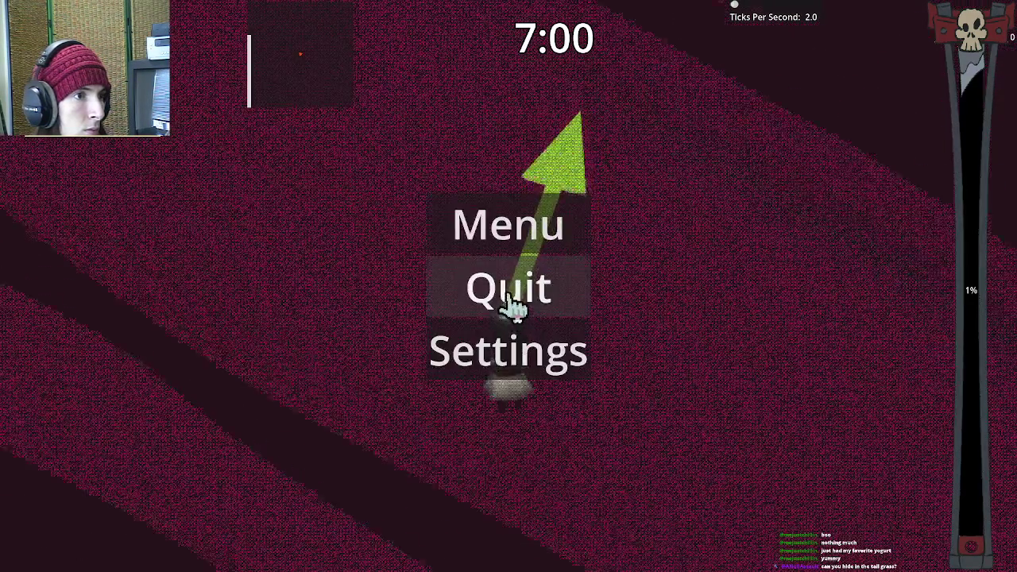
pyautogui.click(512, 290)
pyautogui.scroll(-3, 510, 247)
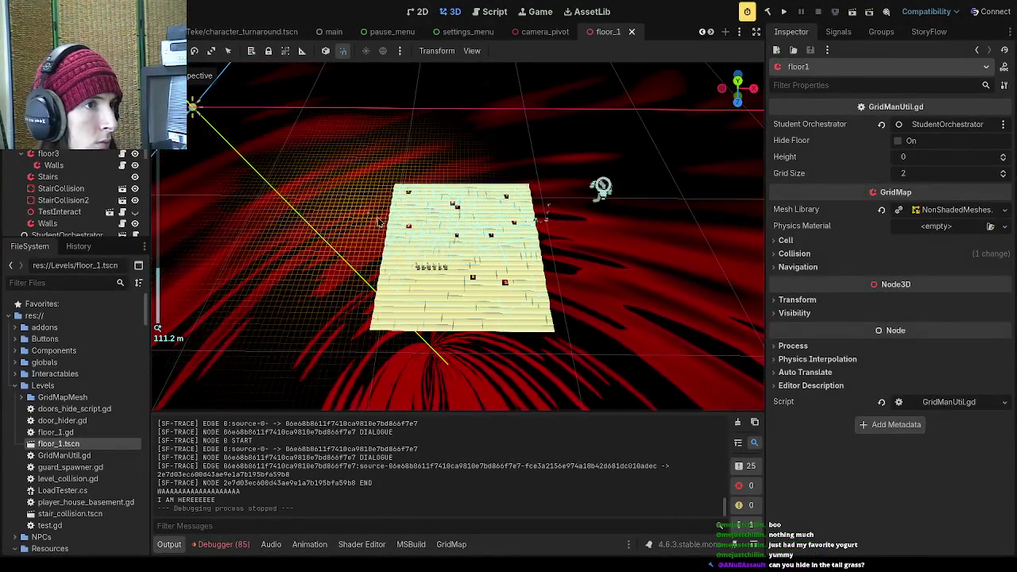
# - In Top View, hide the MeshInstance3D sky sphere, then reselect the floor1 grid
pyautogui.moveTo(510, 246); pyautogui.dragTo(157, 235)
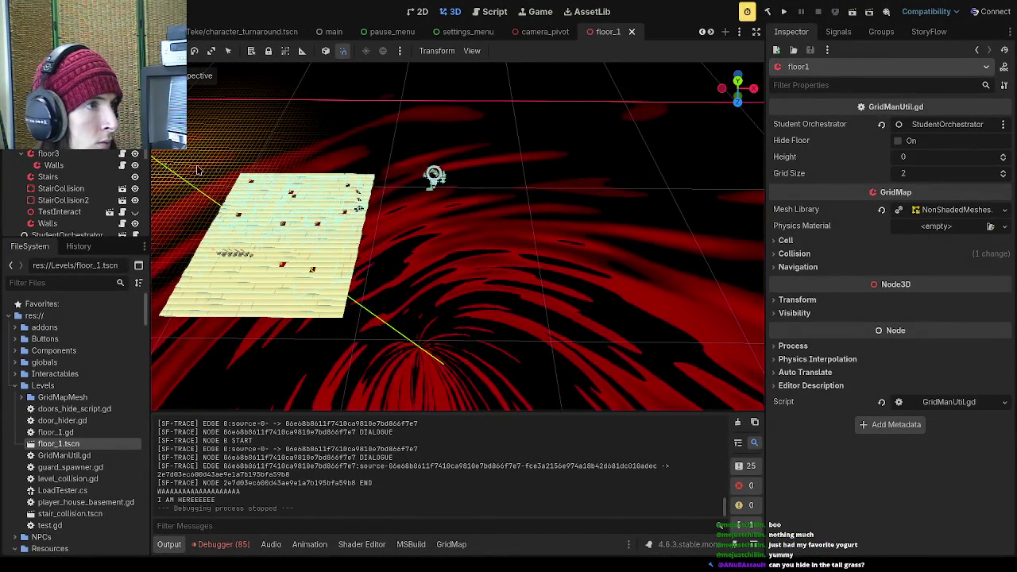
pyautogui.press('KP_7')
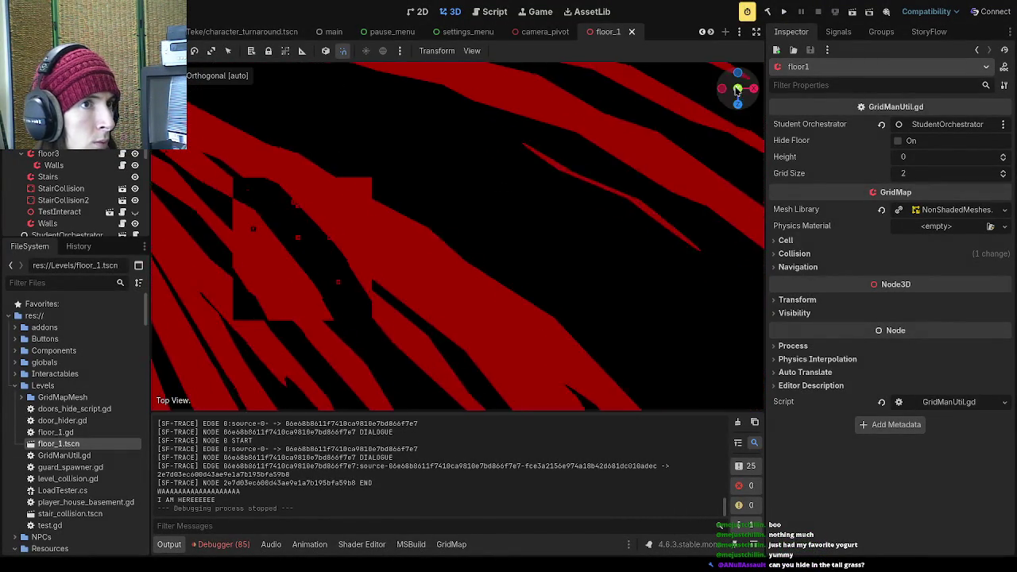
pyautogui.scroll(-5, 101, 206)
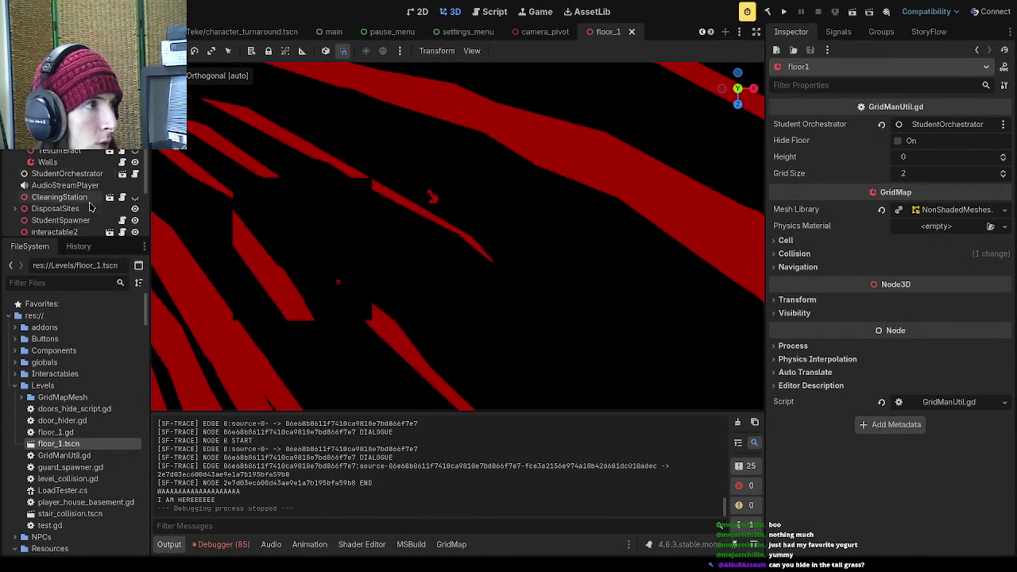
pyautogui.click(135, 202)
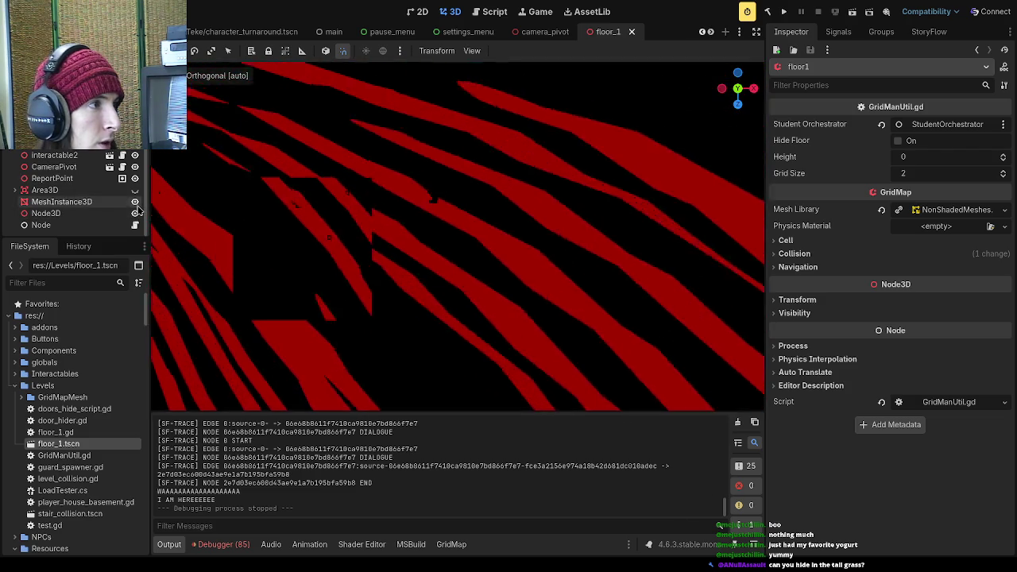
pyautogui.scroll(3, 238, 233)
pyautogui.scroll(-3, 331, 228)
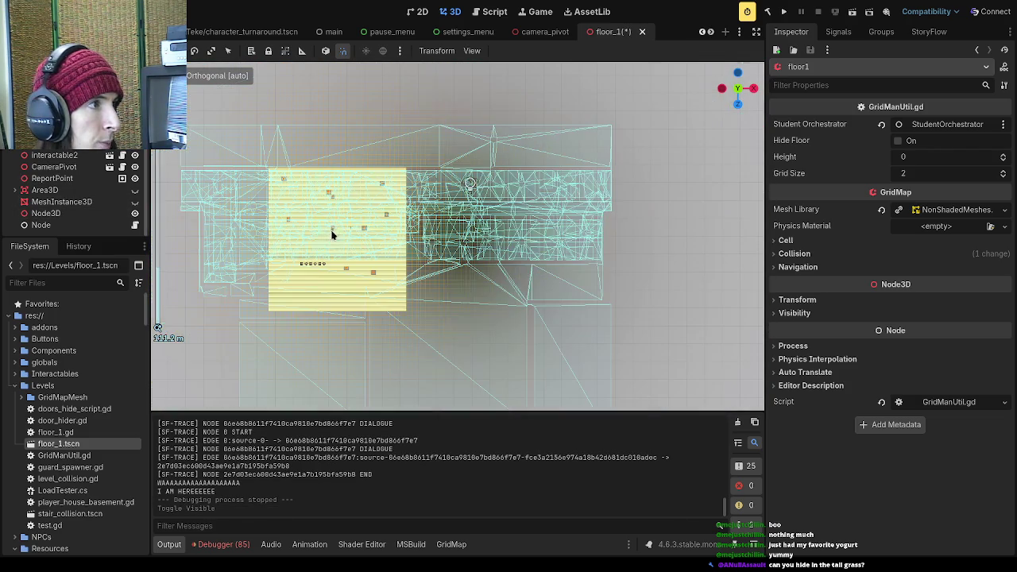
pyautogui.scroll(3, 80, 191)
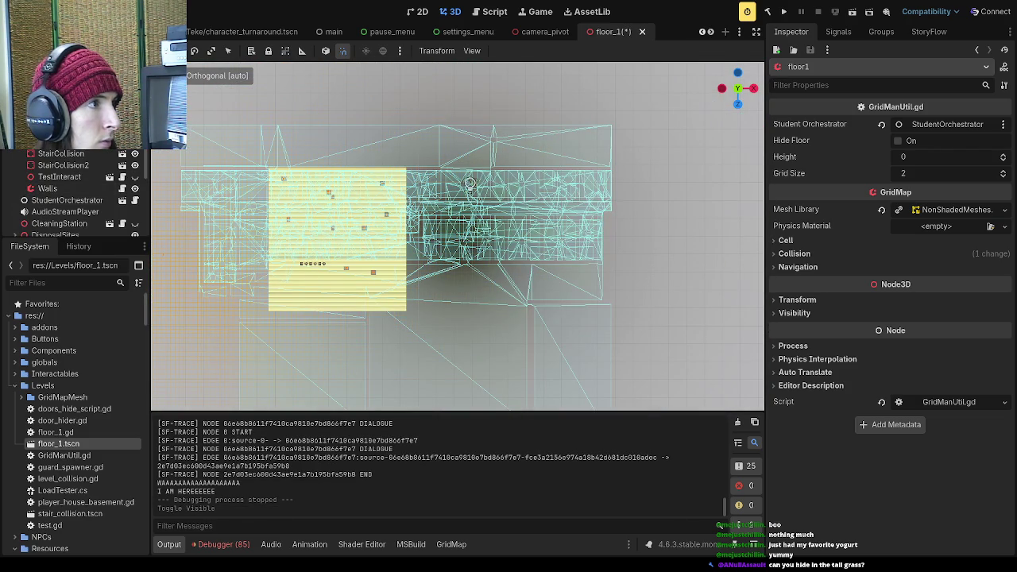
pyautogui.click(428, 215)
pyautogui.click(427, 215)
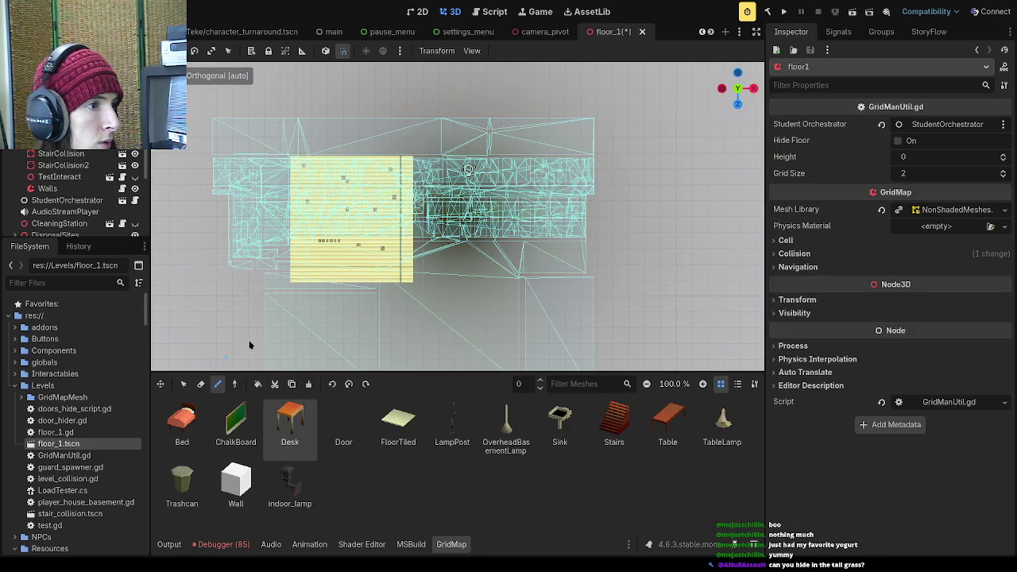
# - Fill the empty cells right of the floor with FloorTiled tiles
pyautogui.click(183, 383)
pyautogui.moveTo(414, 162)
pyautogui.mouseDown()
pyautogui.moveTo(576, 267)
pyautogui.moveTo(569, 283)
pyautogui.mouseUp()
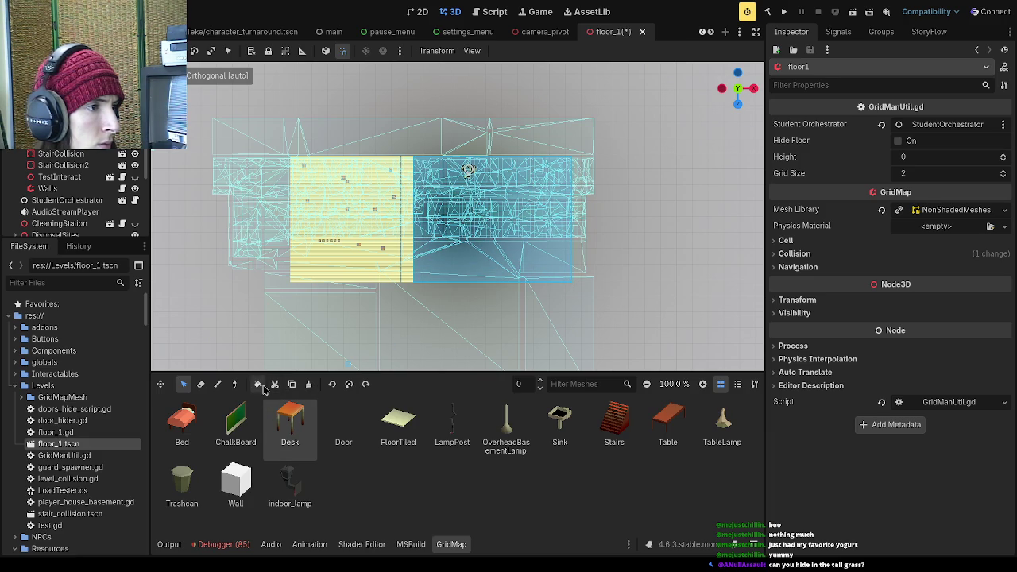
pyautogui.click(397, 421)
pyautogui.click(259, 385)
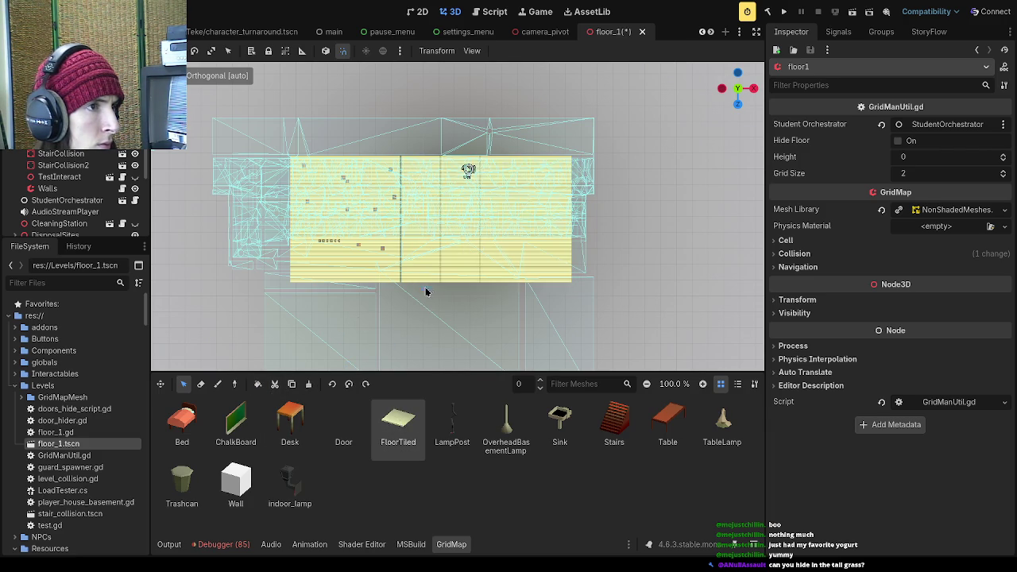
pyautogui.moveTo(422, 288); pyautogui.dragTo(454, 220)
pyautogui.scroll(5, 429, 215)
pyautogui.scroll(-3, 409, 207)
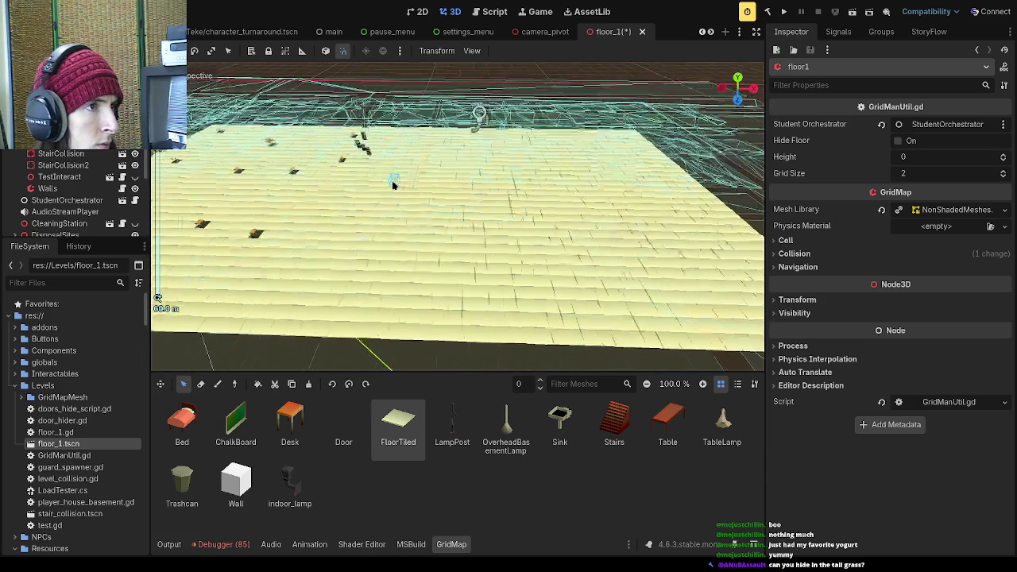
pyautogui.moveTo(731, 168); pyautogui.dragTo(727, 92)
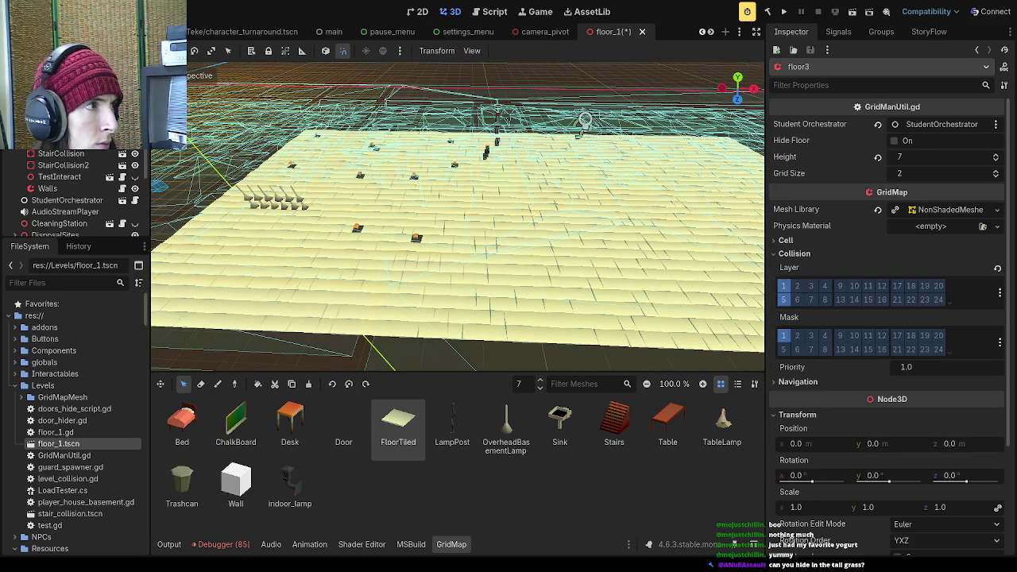
# - Deselect the floor grid, toggle the Walls grid's visibility and select Walls
pyautogui.press('Escape')
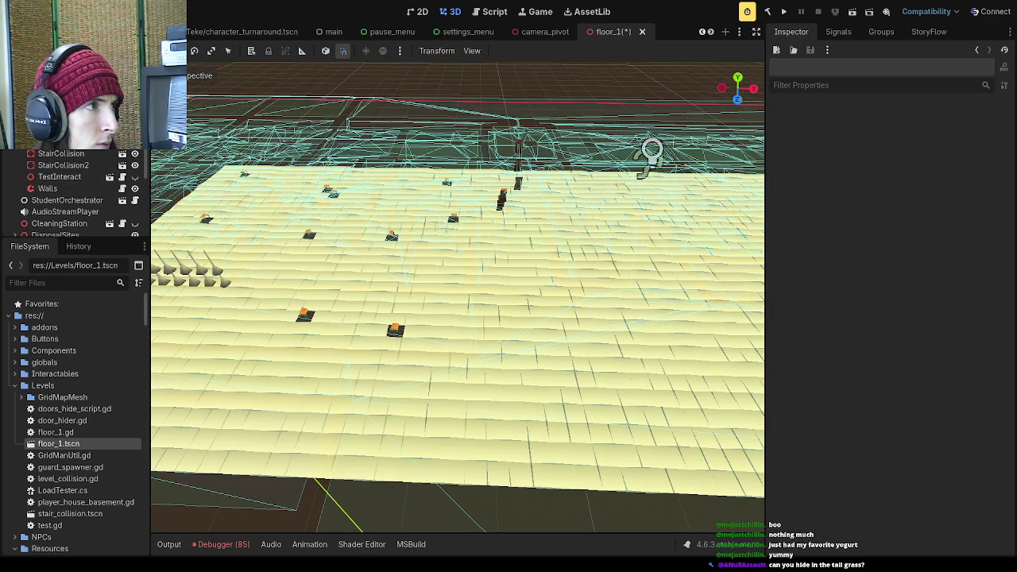
pyautogui.click(135, 189)
pyautogui.click(135, 189)
pyautogui.click(48, 188)
pyautogui.scroll(-3, 80, 191)
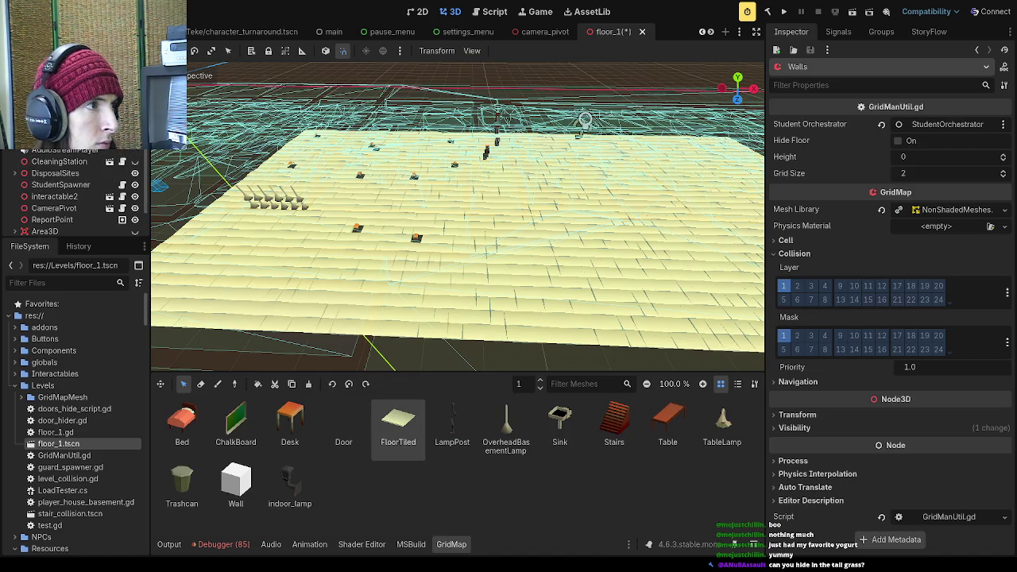
# - Paint a winding line of Wall blocks at floor level 0, then save and launch the game
pyautogui.moveTo(317, 238)
pyautogui.mouseDown()
pyautogui.moveTo(317, 140)
pyautogui.moveTo(317, 229)
pyautogui.mouseUp()
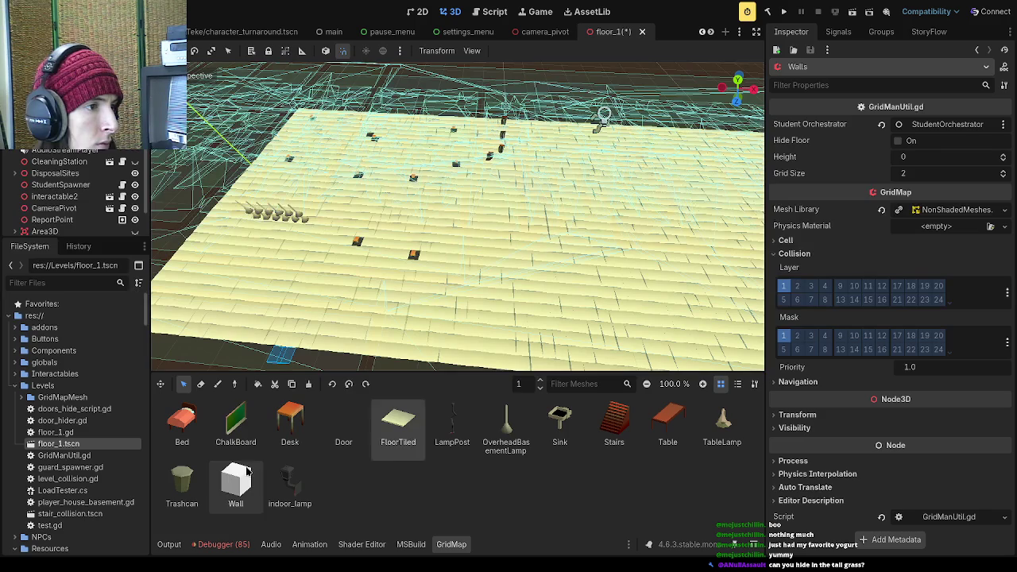
pyautogui.click(217, 384)
pyautogui.moveTo(318, 255); pyautogui.dragTo(479, 197)
pyautogui.press('q')
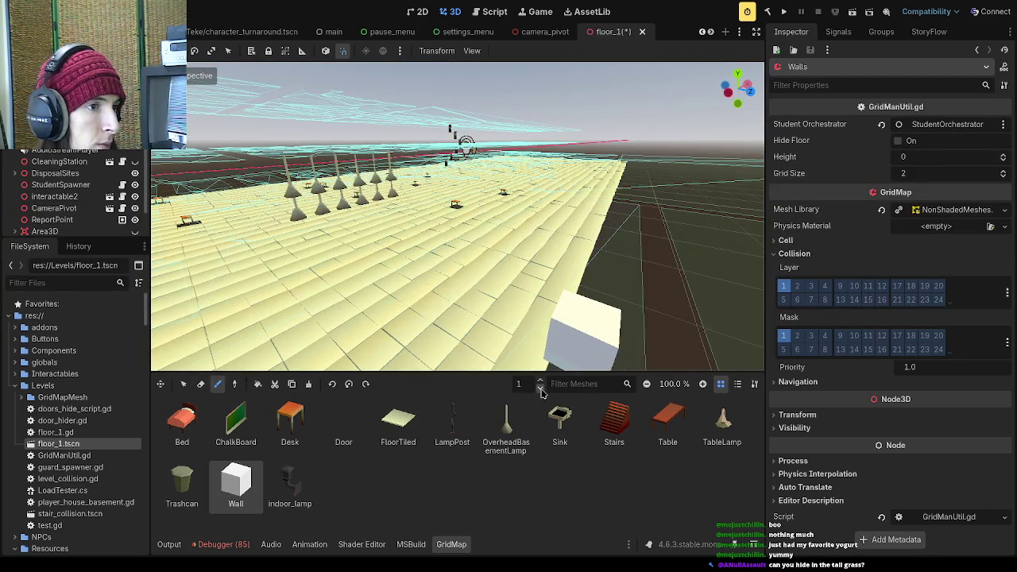
pyautogui.moveTo(437, 252)
pyautogui.mouseDown()
pyautogui.moveTo(431, 342)
pyautogui.moveTo(508, 287)
pyautogui.moveTo(457, 298)
pyautogui.mouseUp()
pyautogui.moveTo(461, 225)
pyautogui.mouseDown()
pyautogui.moveTo(460, 309)
pyautogui.moveTo(556, 284)
pyautogui.moveTo(510, 229)
pyautogui.moveTo(513, 218)
pyautogui.moveTo(481, 206)
pyautogui.moveTo(506, 206)
pyautogui.moveTo(496, 189)
pyautogui.mouseUp()
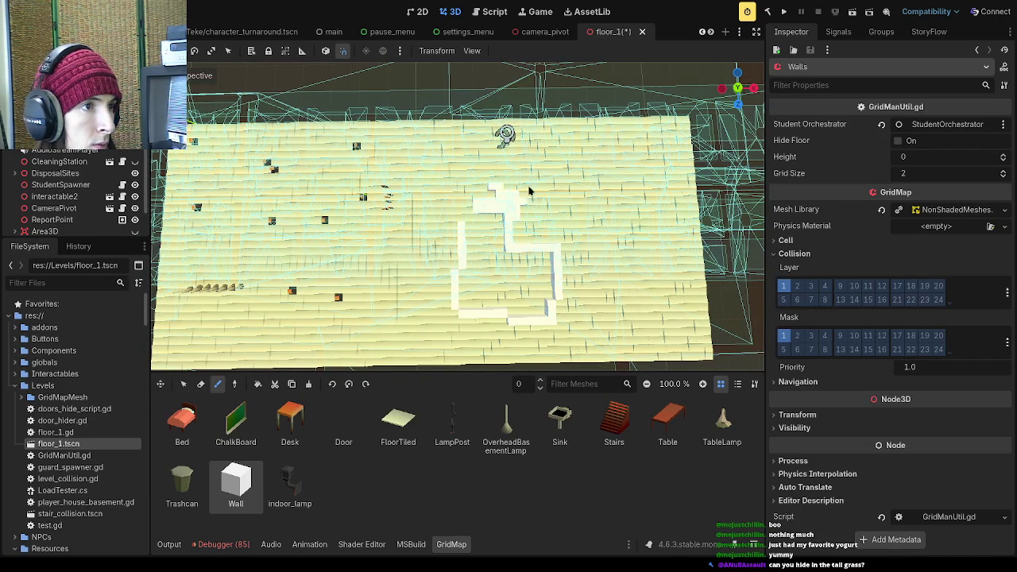
pyautogui.click(784, 11)
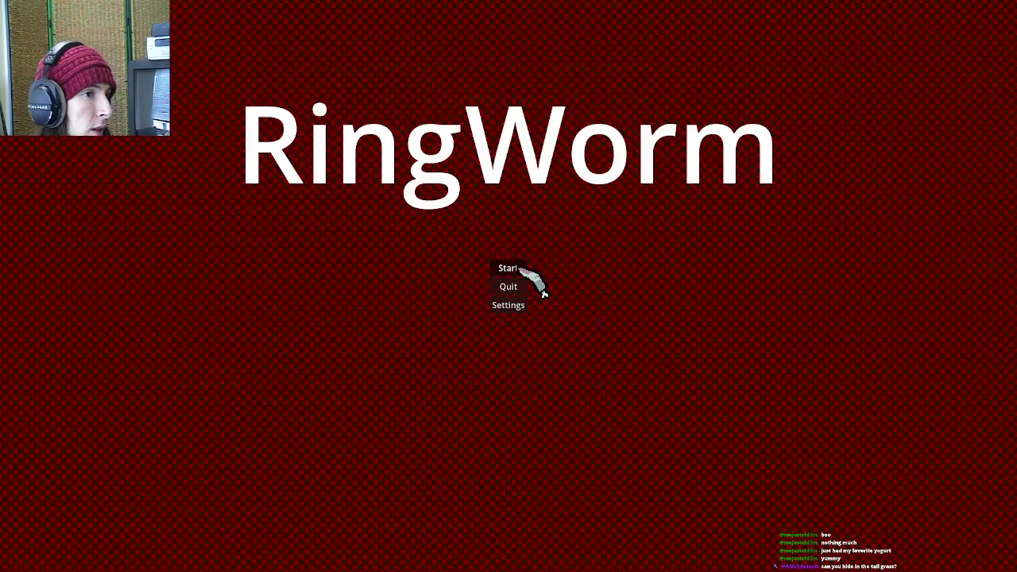
# - Start a new game, pass the gravestone dialogue, play the school level, then quit
pyautogui.click(513, 268)
pyautogui.click(581, 397)
pyautogui.click(494, 537)
pyautogui.click(476, 389)
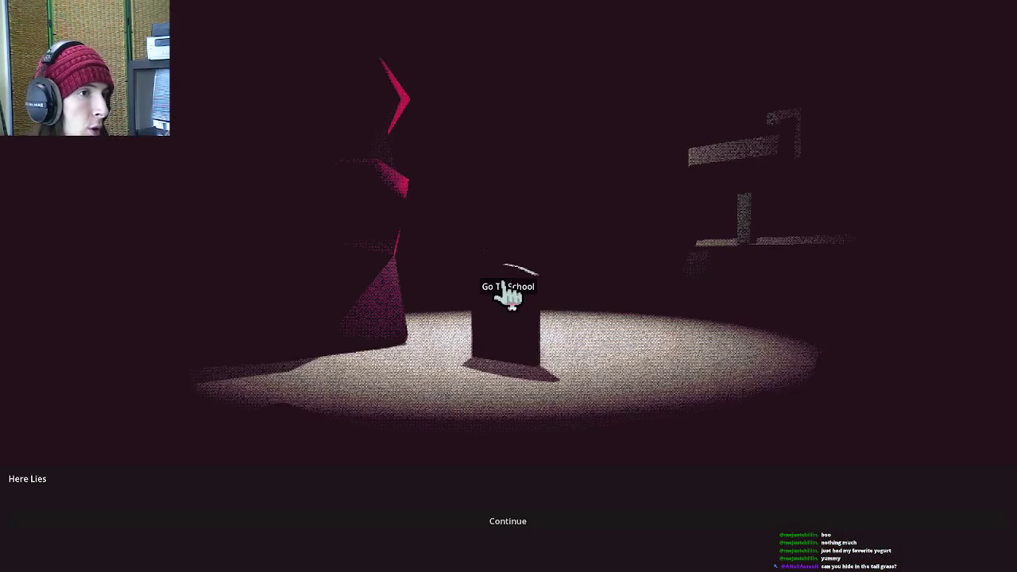
pyautogui.click(509, 294)
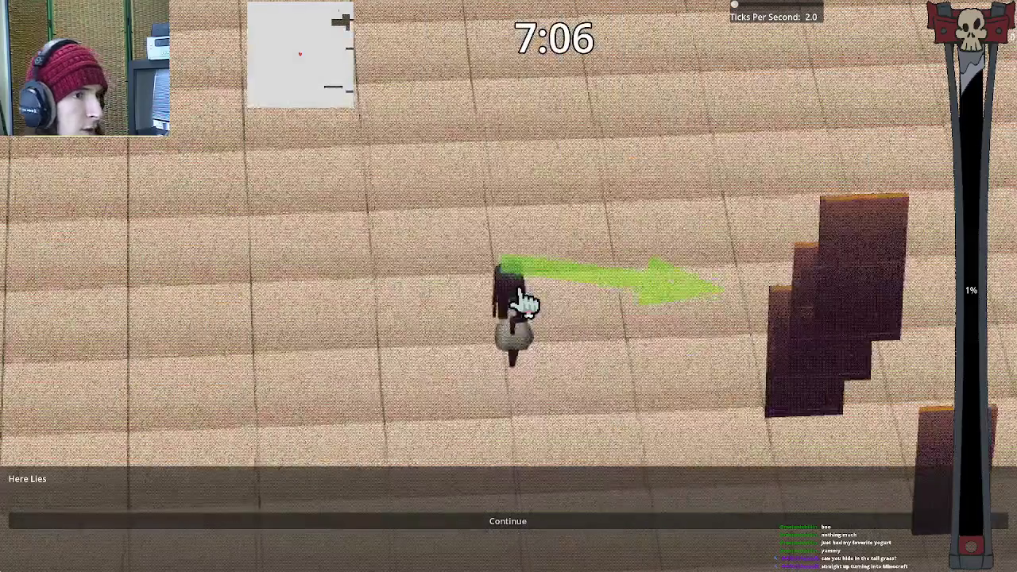
pyautogui.press('Escape')
pyautogui.click(517, 293)
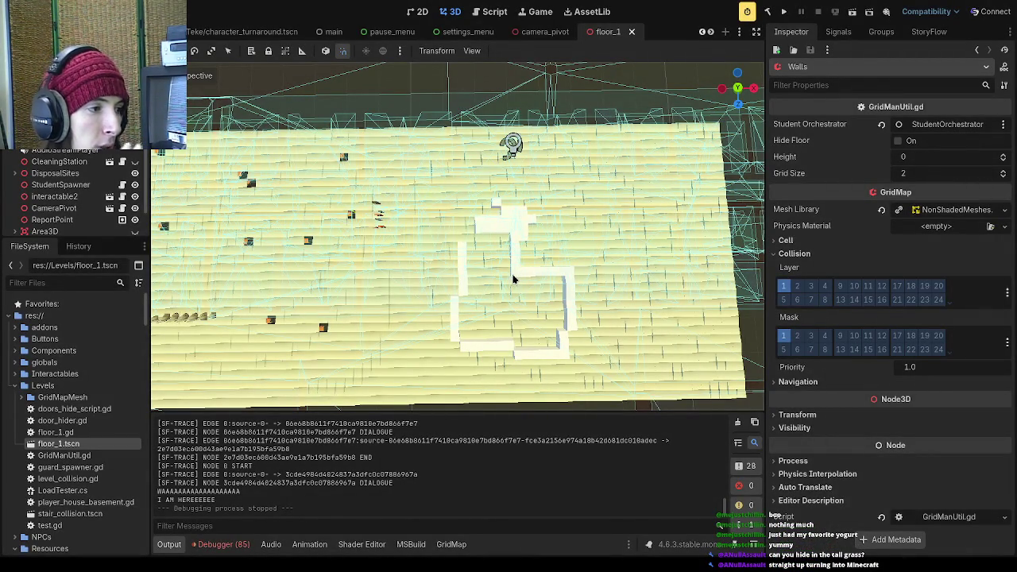
# - Paint extra Wall cells extending the maze right, down and at its lower end, then save and run
pyautogui.scroll(3, 513, 278)
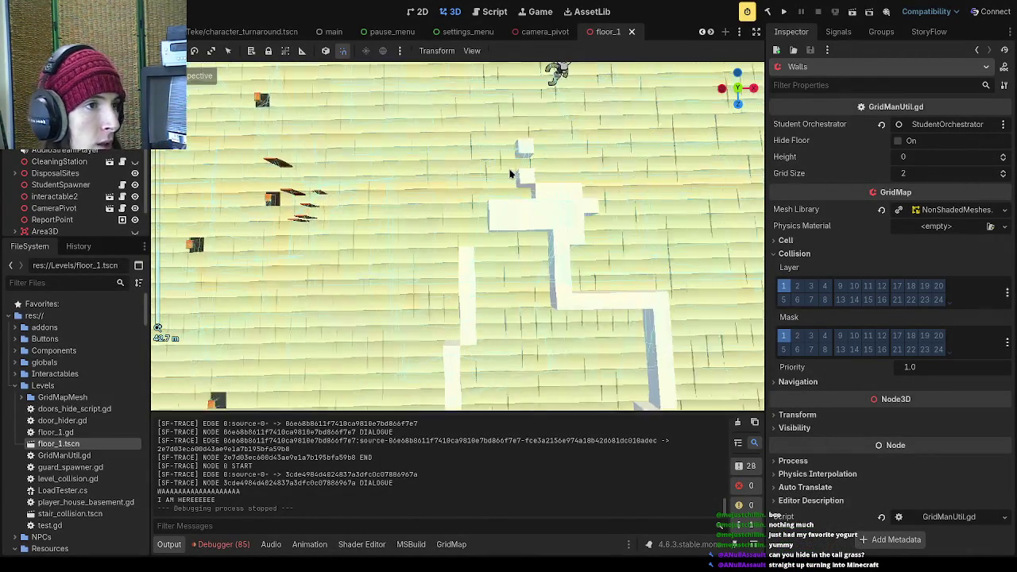
pyautogui.click(528, 197)
pyautogui.scroll(-3, 477, 238)
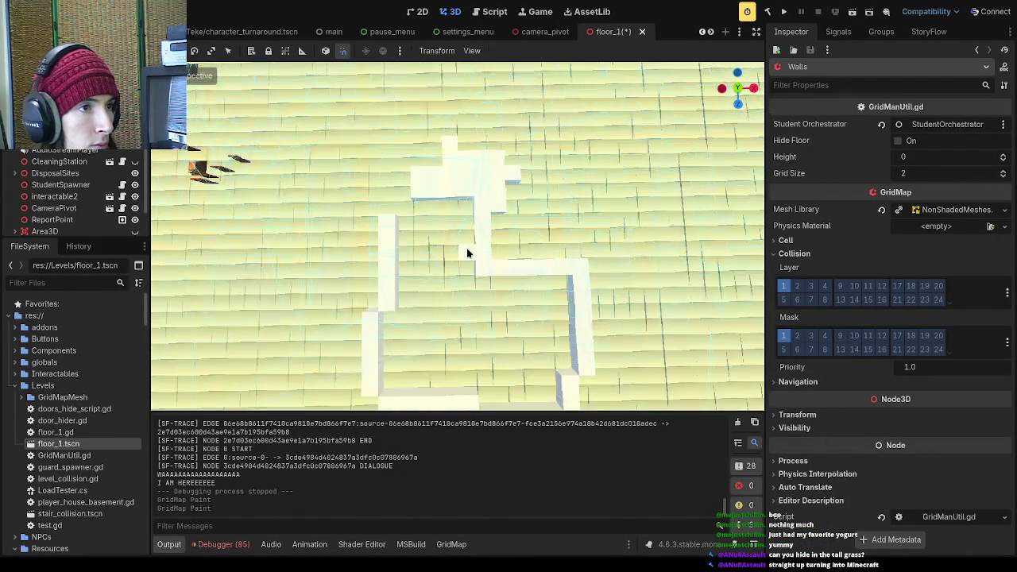
pyautogui.moveTo(479, 247)
pyautogui.mouseDown()
pyautogui.moveTo(564, 257)
pyautogui.moveTo(522, 236)
pyautogui.moveTo(567, 241)
pyautogui.moveTo(574, 343)
pyautogui.moveTo(560, 377)
pyautogui.mouseUp()
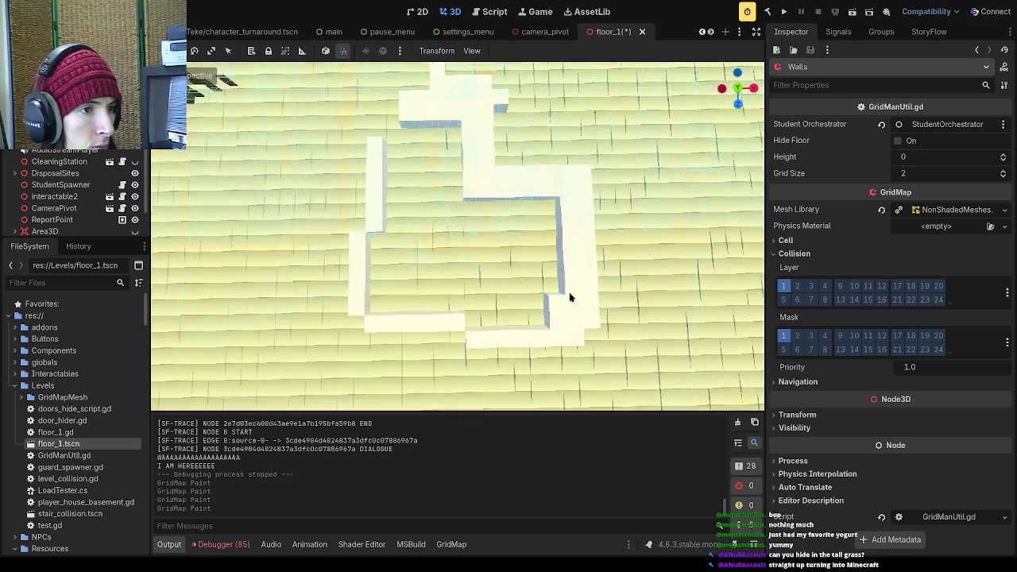
pyautogui.moveTo(567, 306)
pyautogui.mouseDown()
pyautogui.moveTo(568, 318)
pyautogui.moveTo(499, 325)
pyautogui.moveTo(474, 321)
pyautogui.moveTo(459, 305)
pyautogui.moveTo(370, 297)
pyautogui.moveTo(379, 270)
pyautogui.moveTo(373, 127)
pyautogui.moveTo(372, 218)
pyautogui.mouseUp()
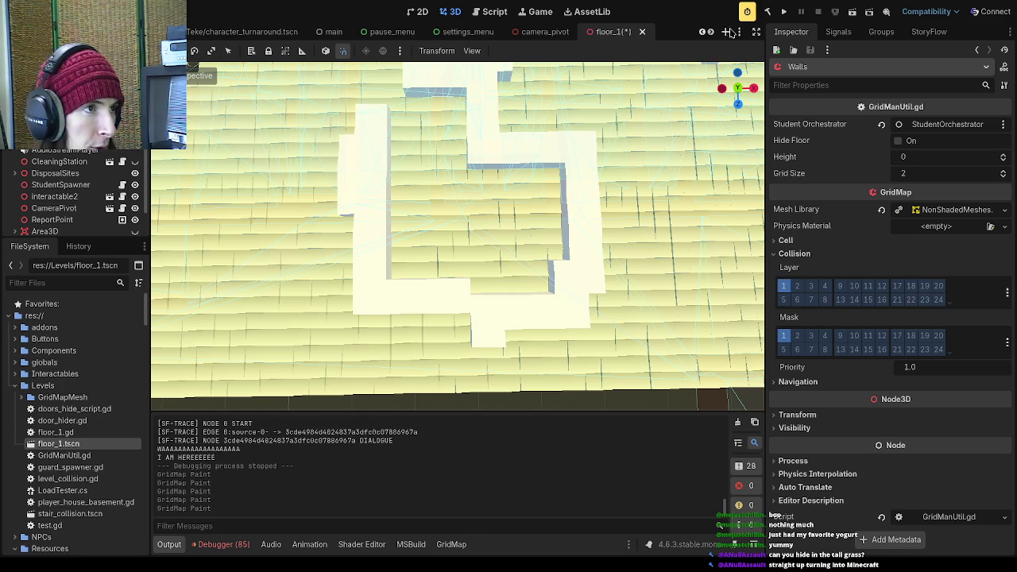
pyautogui.click(784, 13)
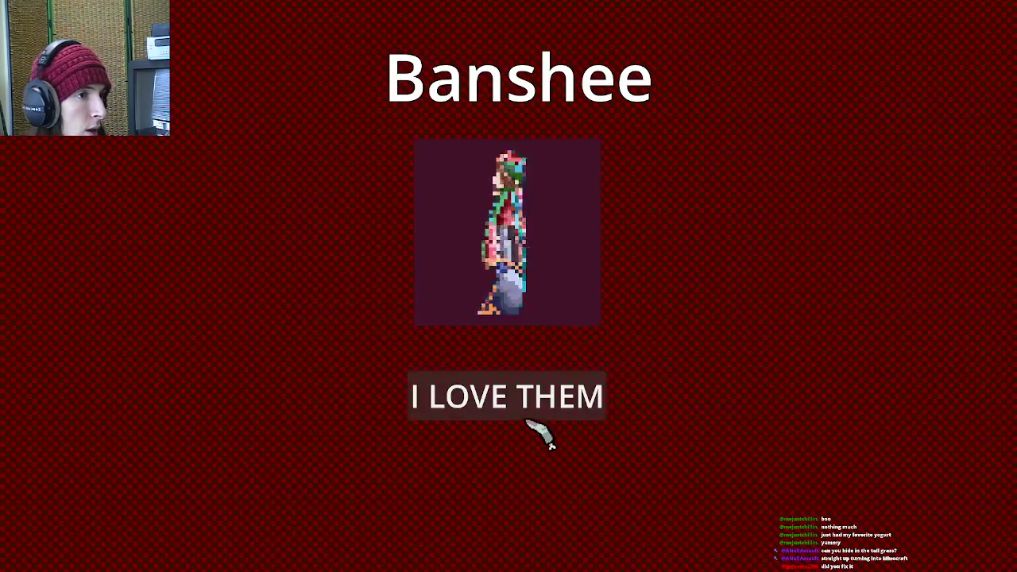
# - Continue past the Banshee dialogue, play the school level, then pause and quit
pyautogui.click(457, 521)
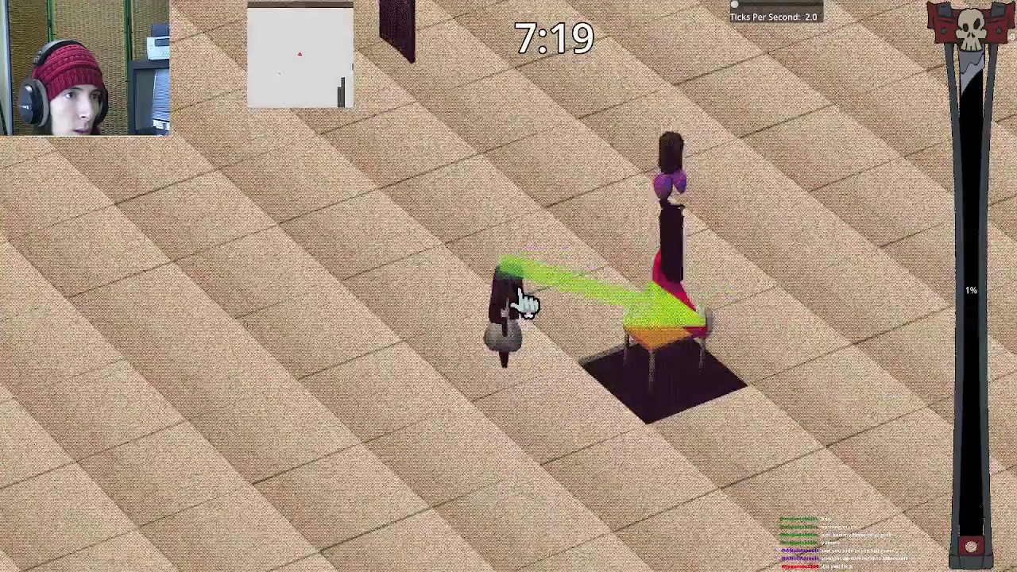
pyautogui.press('Escape')
pyautogui.click(526, 312)
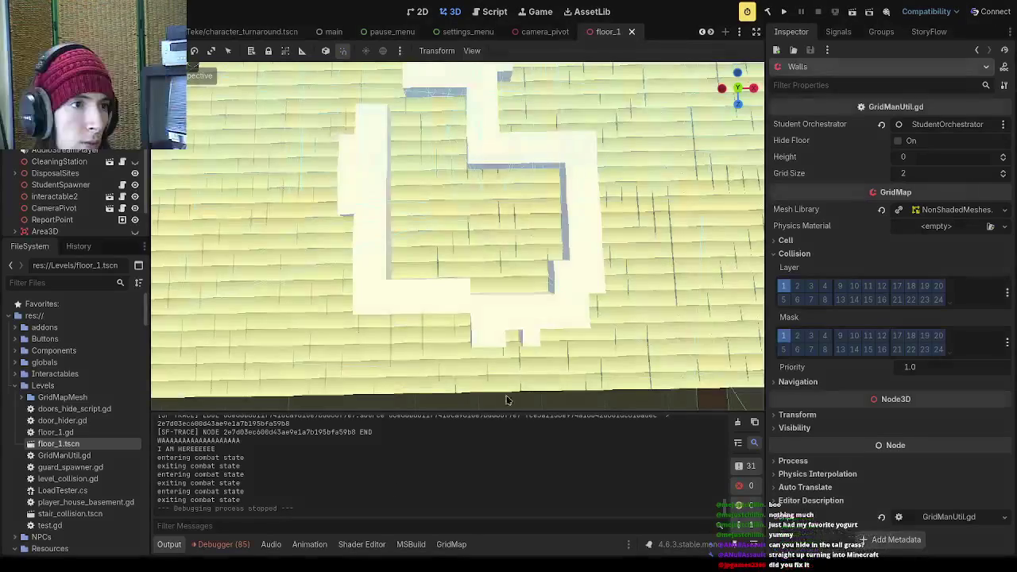
# - View the Debugger's Profiler, then make the hidden sky-sphere node visible again
pyautogui.click(223, 545)
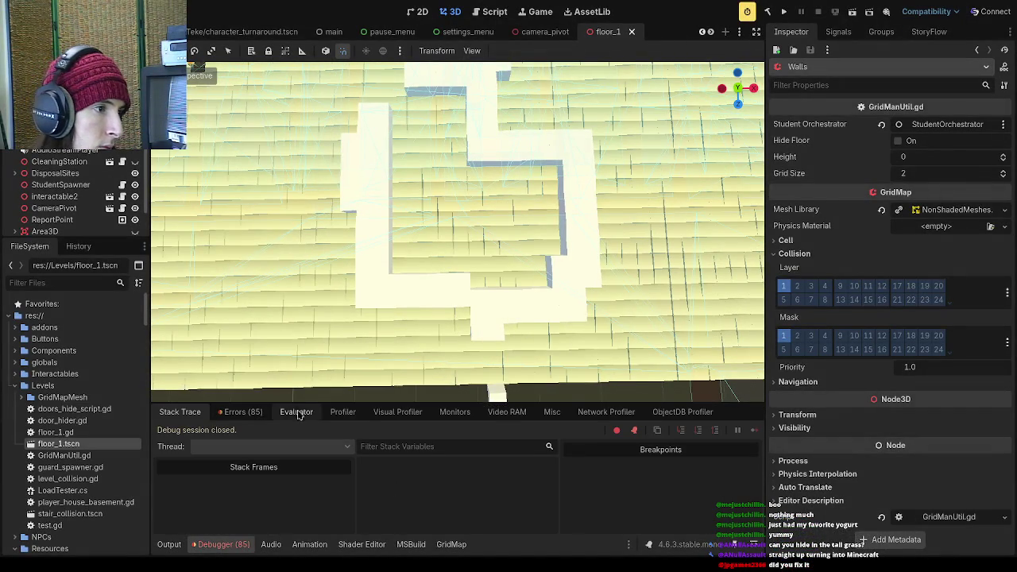
pyautogui.click(341, 412)
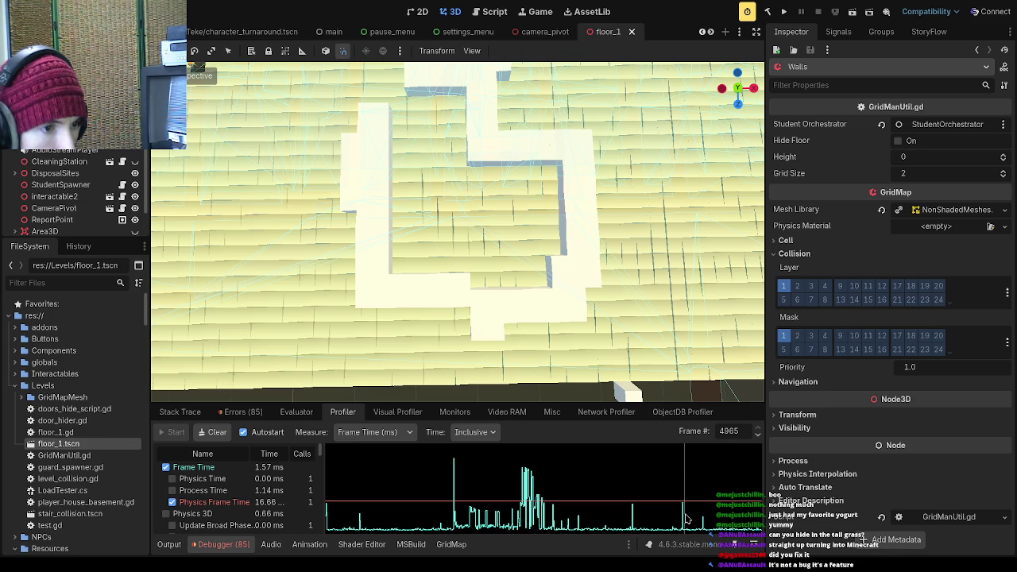
pyautogui.scroll(-2, 133, 211)
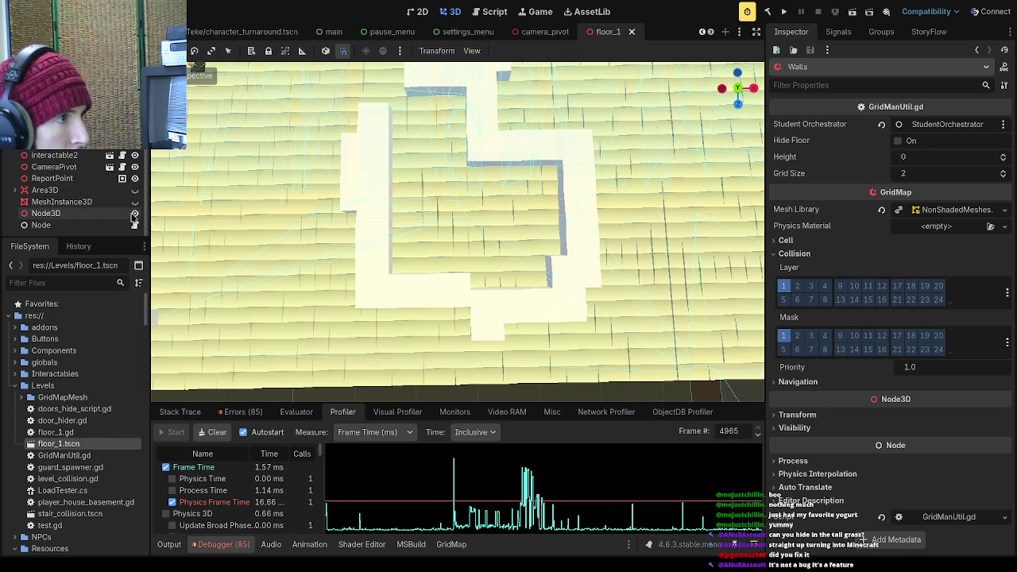
pyautogui.click(135, 213)
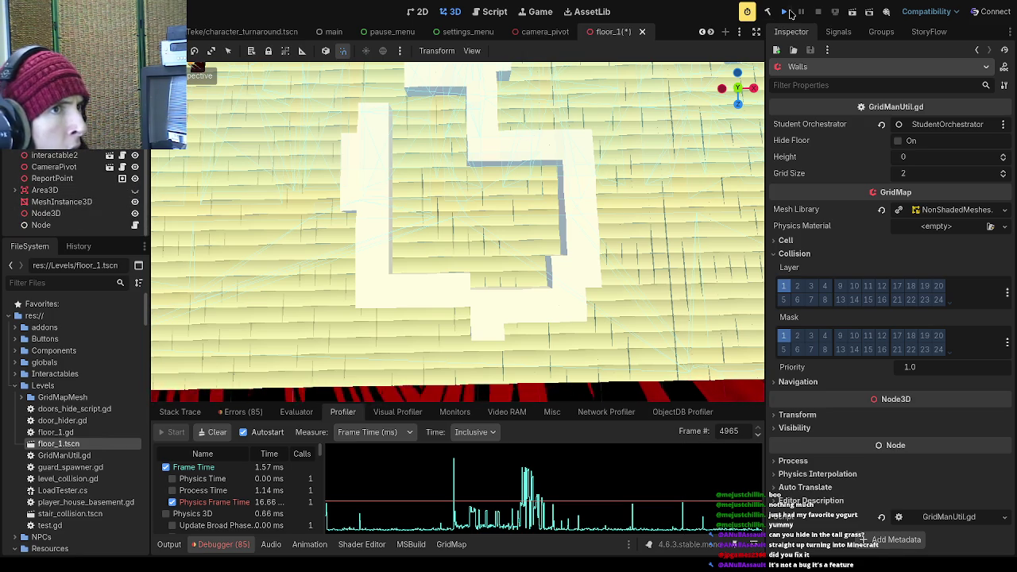
# - Save floor_1 and run the game, answering the gravestone dialogue and going to school
pyautogui.click(786, 12)
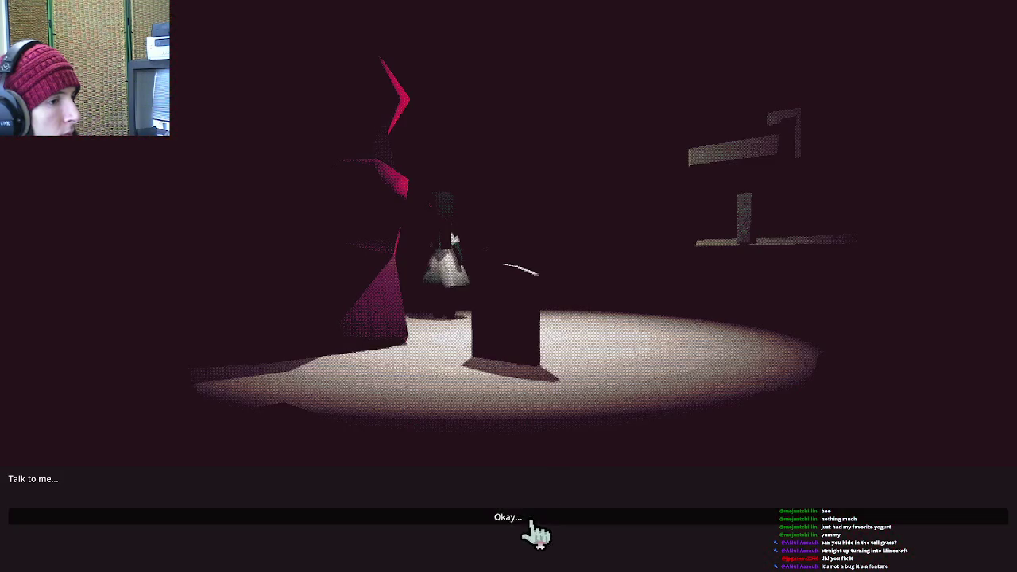
pyautogui.click(531, 521)
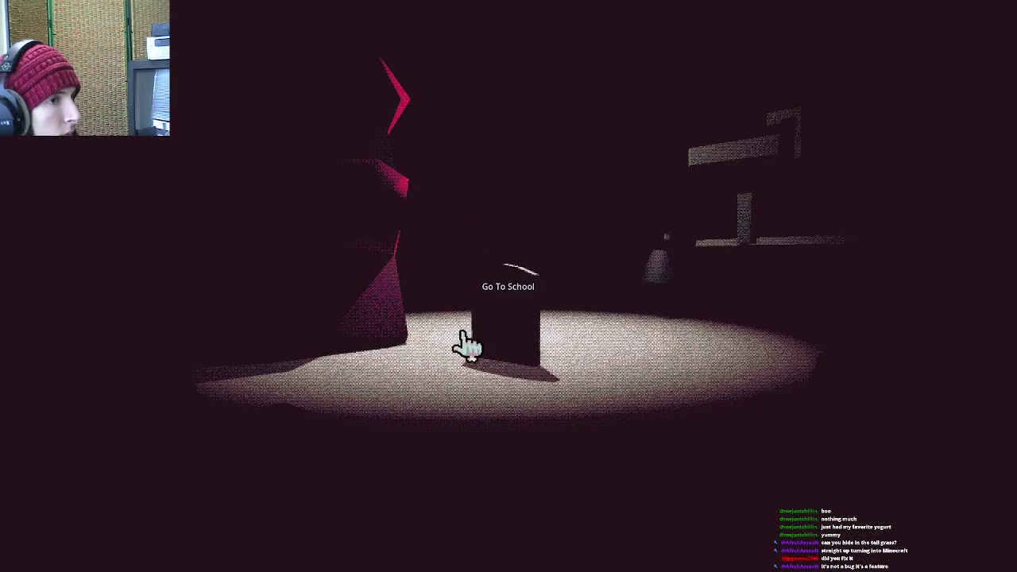
pyautogui.click(507, 302)
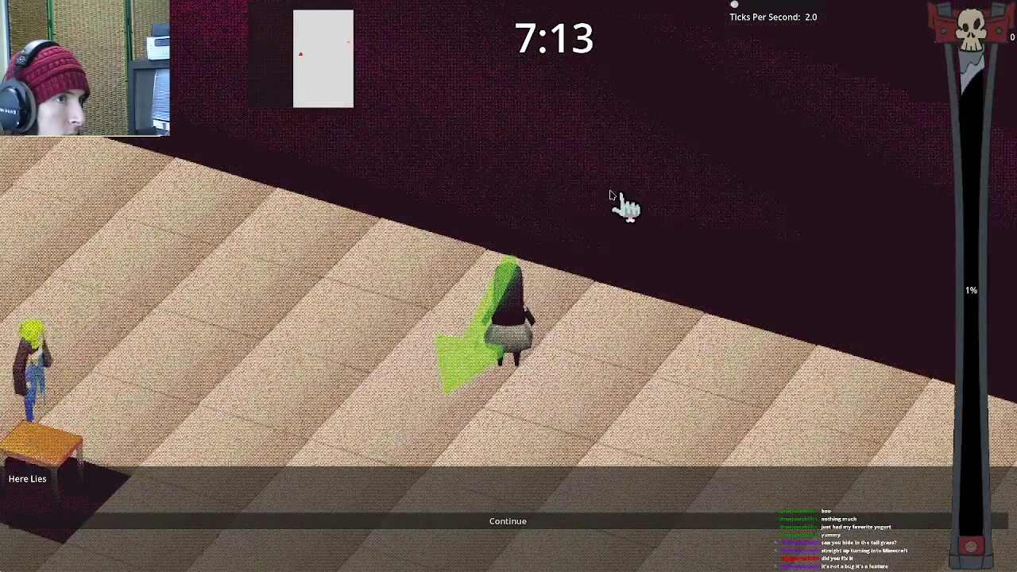
# - Switch briefly to the editor and back, then pause and quit the game
pyautogui.press('F8')
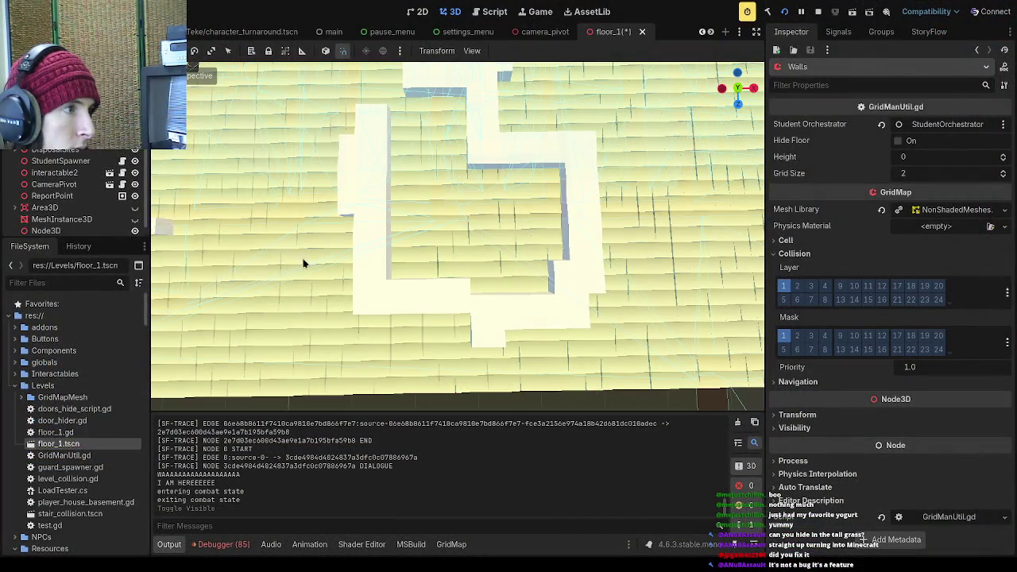
pyautogui.hotkey('alt', 'Tab')
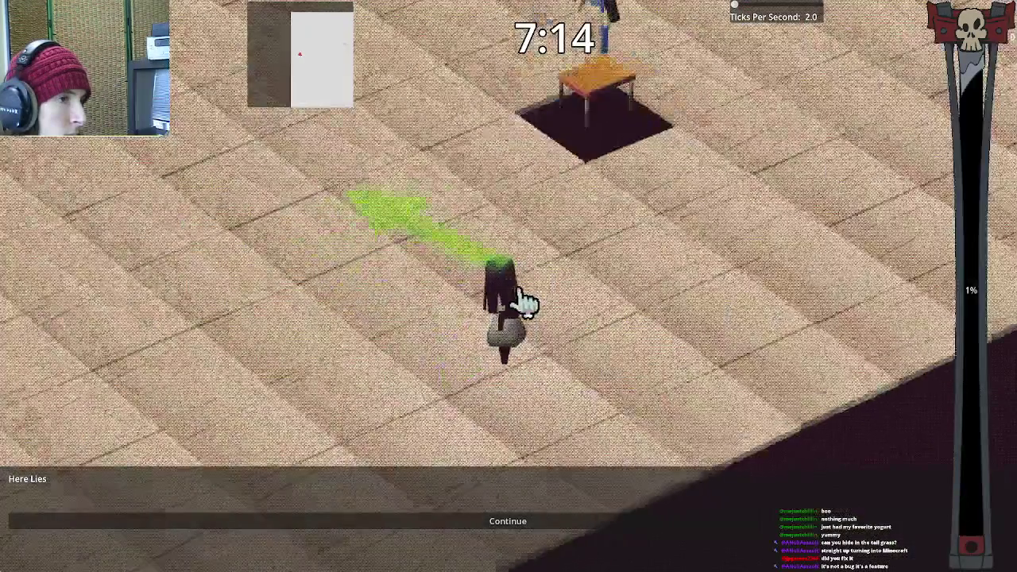
pyautogui.press('Escape')
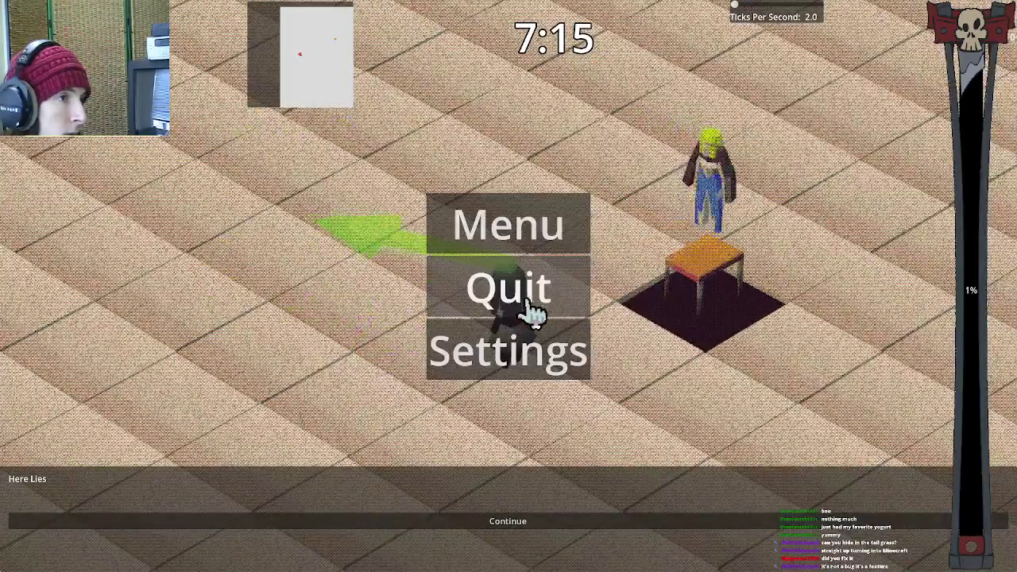
pyautogui.click(541, 311)
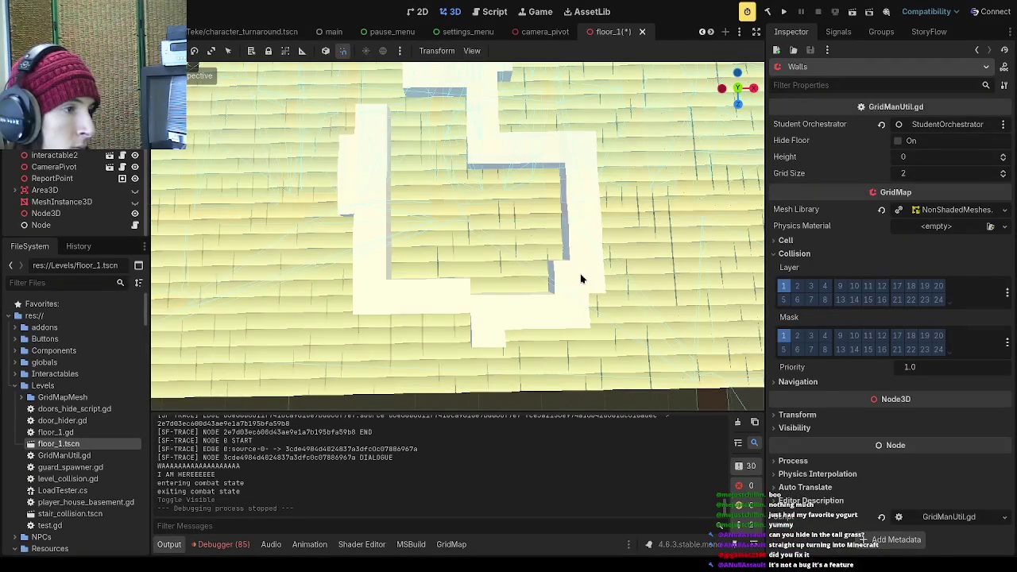
pyautogui.scroll(-5, 497, 263)
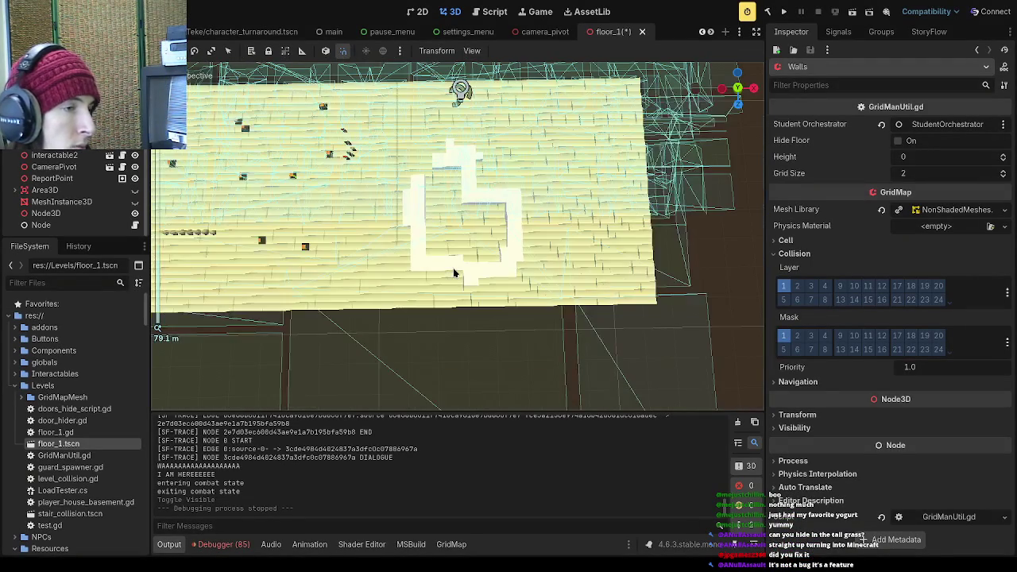
pyautogui.moveTo(456, 267)
pyautogui.mouseDown()
pyautogui.moveTo(500, 273)
pyautogui.moveTo(554, 344)
pyautogui.moveTo(540, 288)
pyautogui.moveTo(425, 298)
pyautogui.moveTo(487, 251)
pyautogui.moveTo(477, 268)
pyautogui.moveTo(487, 245)
pyautogui.moveTo(338, 251)
pyautogui.moveTo(402, 254)
pyautogui.moveTo(468, 291)
pyautogui.moveTo(302, 263)
pyautogui.mouseUp()
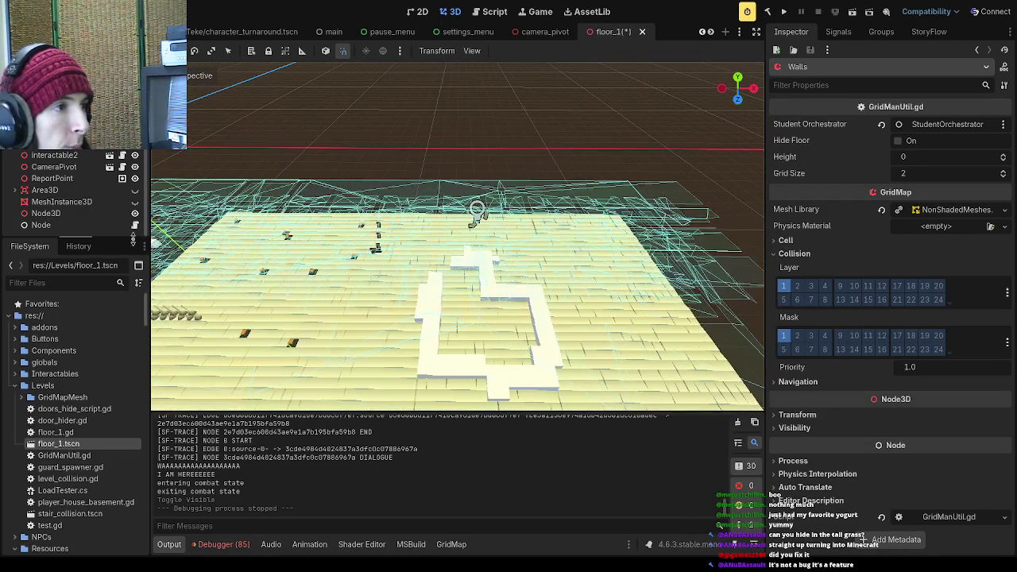
pyautogui.scroll(-5, 80, 210)
pyautogui.scroll(5, 79, 194)
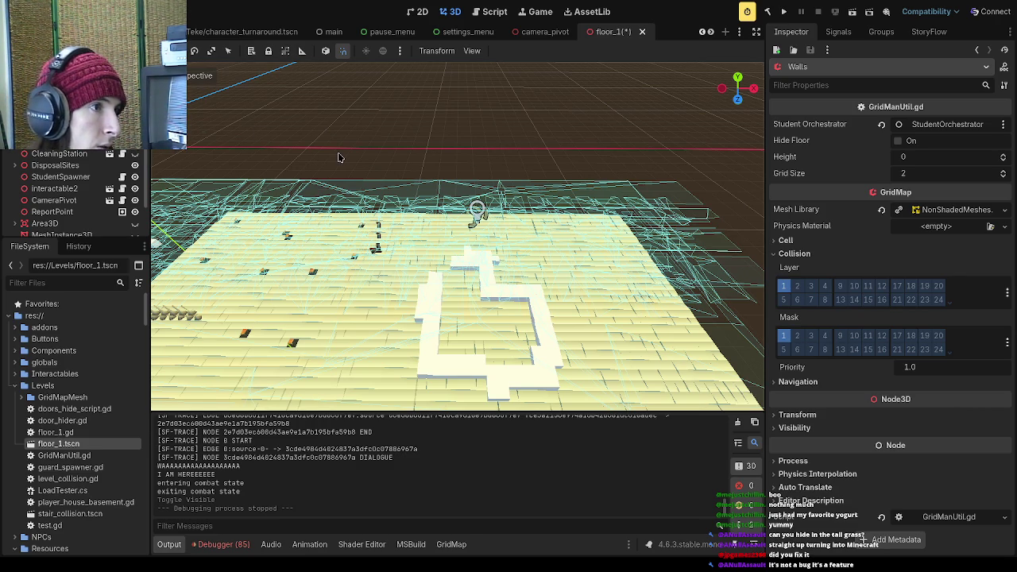
pyautogui.hotkey('ctrl', 'a')
pyautogui.press('Return')
# - Reparent the new Node3D in the Scene dock and rename it HeadStones
pyautogui.scroll(-1, 56, 199)
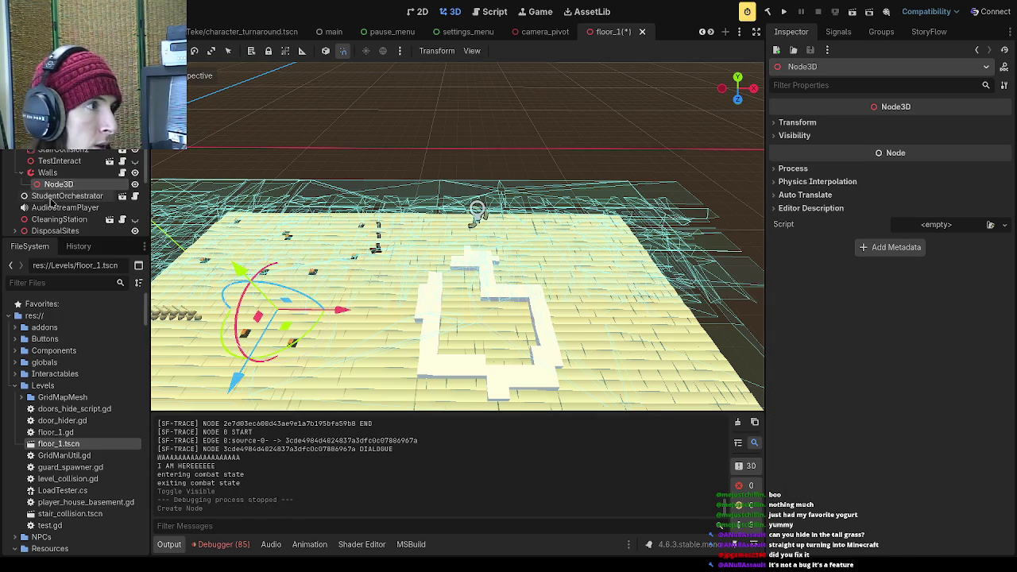
pyautogui.moveTo(58, 185); pyautogui.dragTo(54, 165)
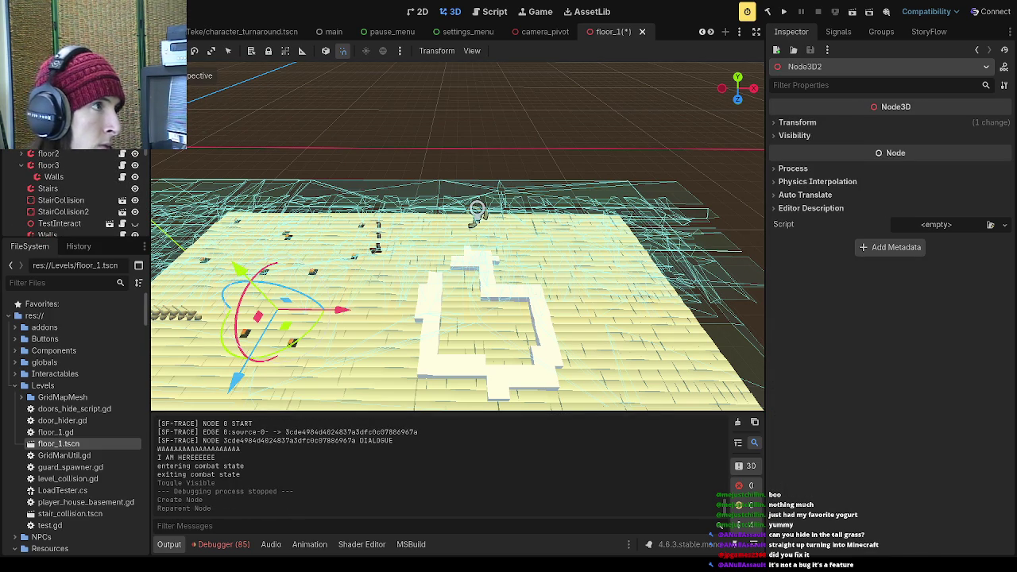
pyautogui.press('Return')
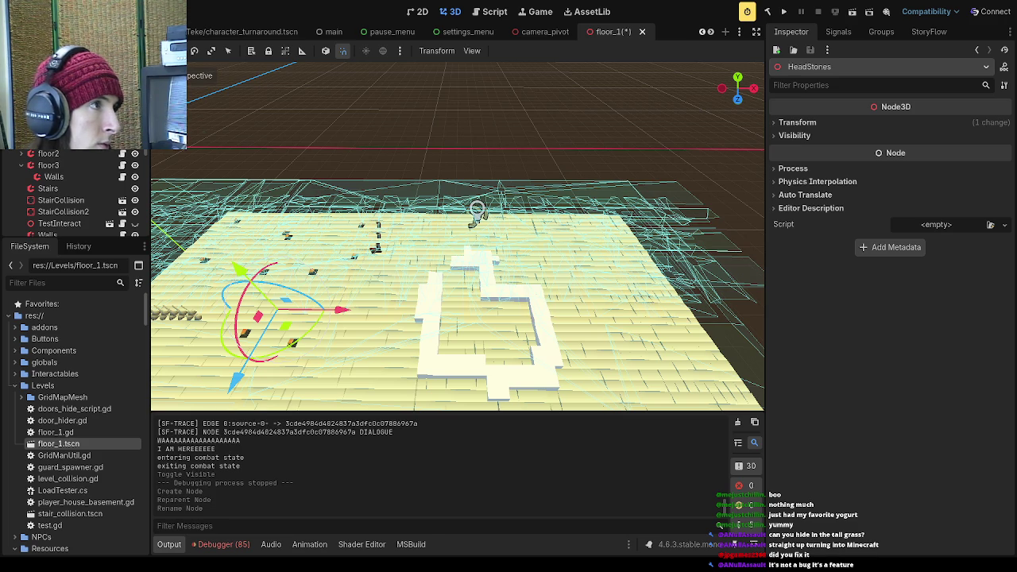
# - Filter the FileSystem by 'grave' and select gravestone.tscn
pyautogui.click(87, 282)
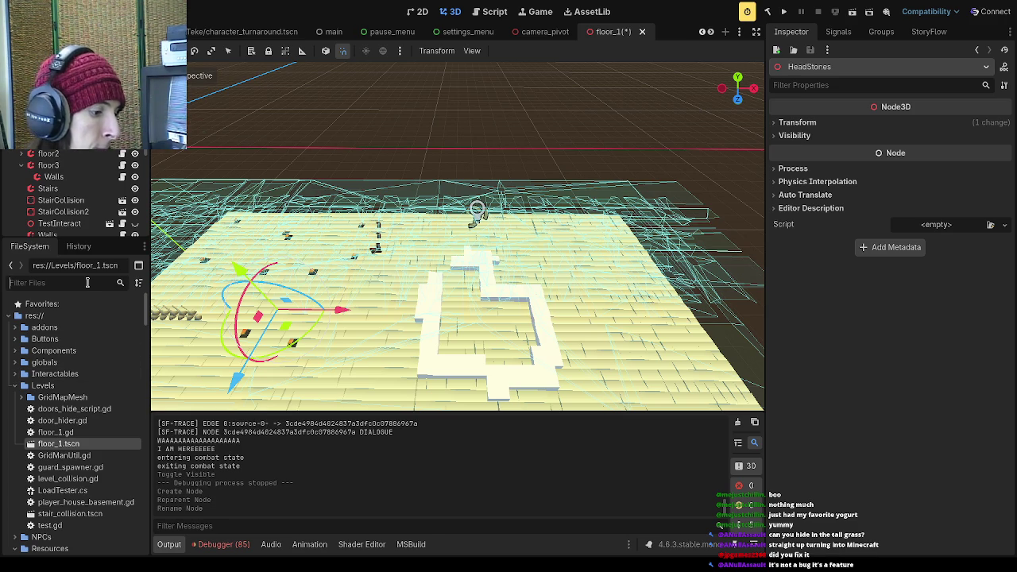
pyautogui.write('tom')
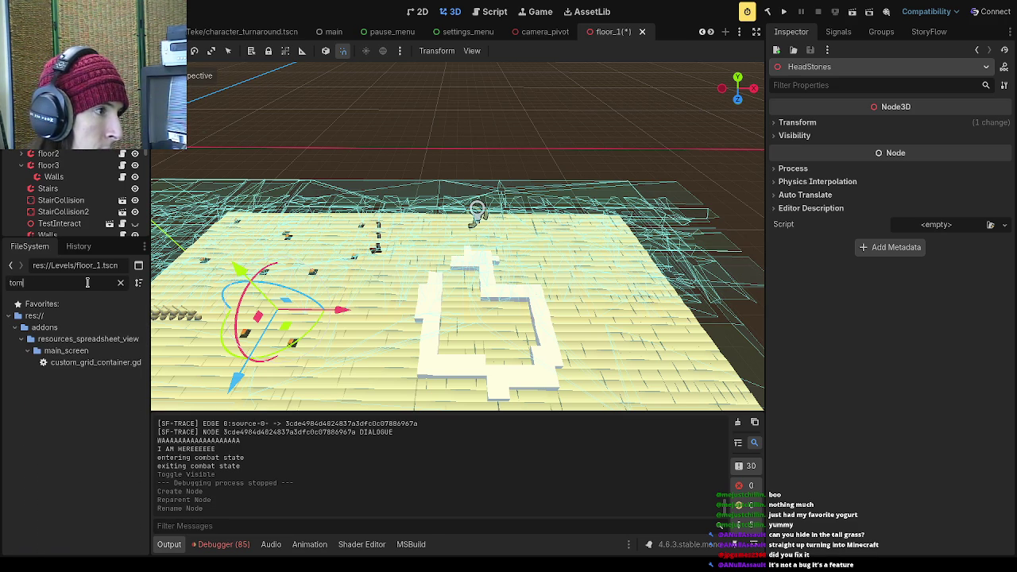
pyautogui.press('BackSpace')
pyautogui.press('BackSpace')
pyautogui.write('grave')
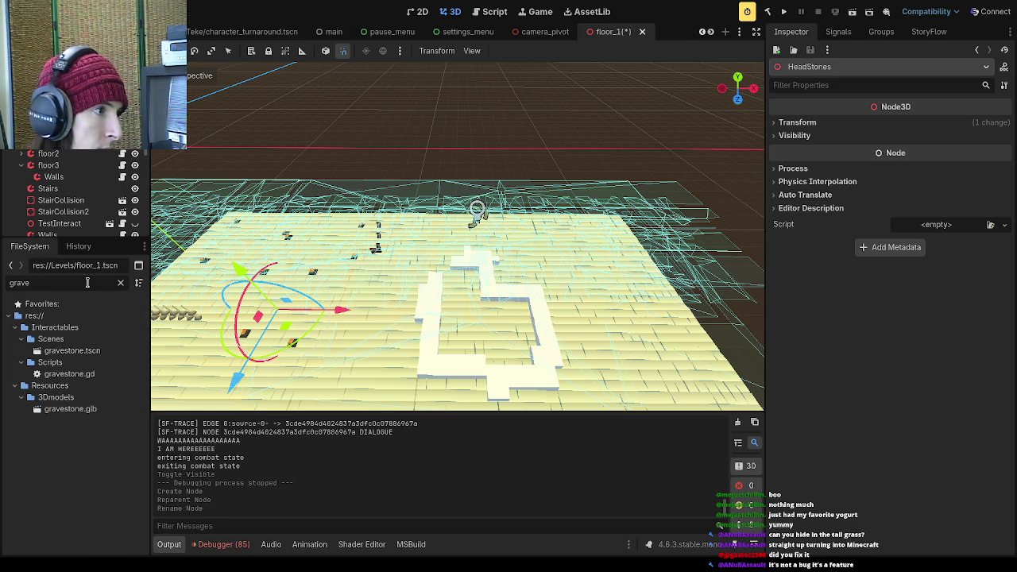
pyautogui.click(95, 350)
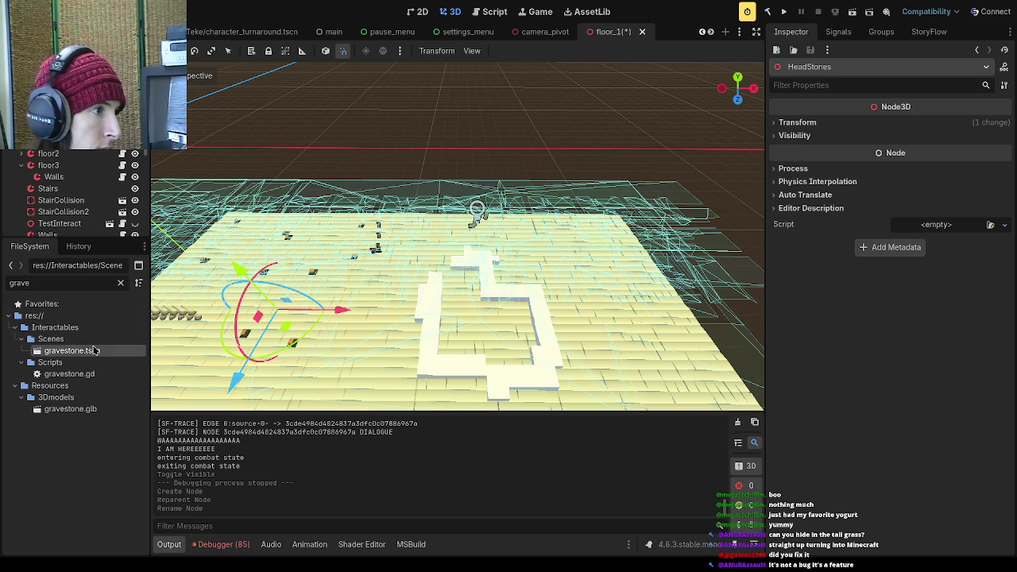
# - Instance gravestone.tscn under HeadStones twice more, adding Gravestone3 and Gravestone4
pyautogui.moveTo(168, 336)
pyautogui.mouseDown()
pyautogui.moveTo(155, 357)
pyautogui.moveTo(164, 343)
pyautogui.moveTo(164, 358)
pyautogui.mouseUp()
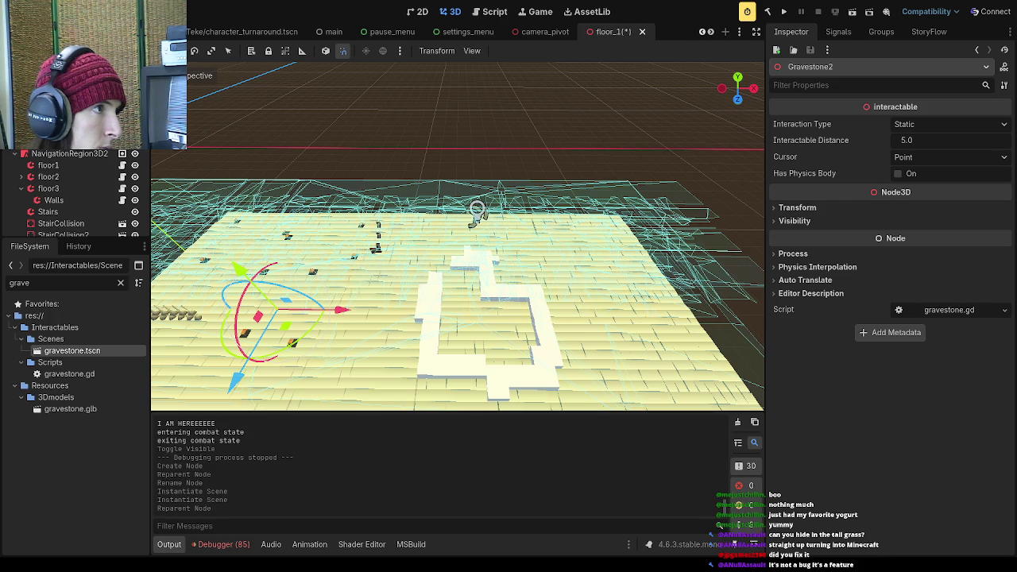
pyautogui.click(72, 135)
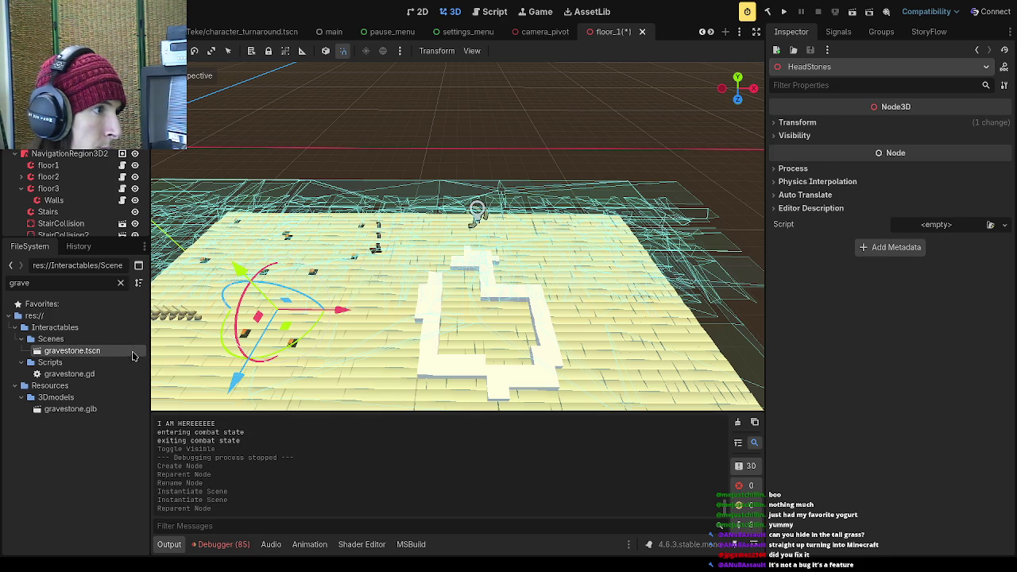
pyautogui.moveTo(133, 358); pyautogui.dragTo(72, 226)
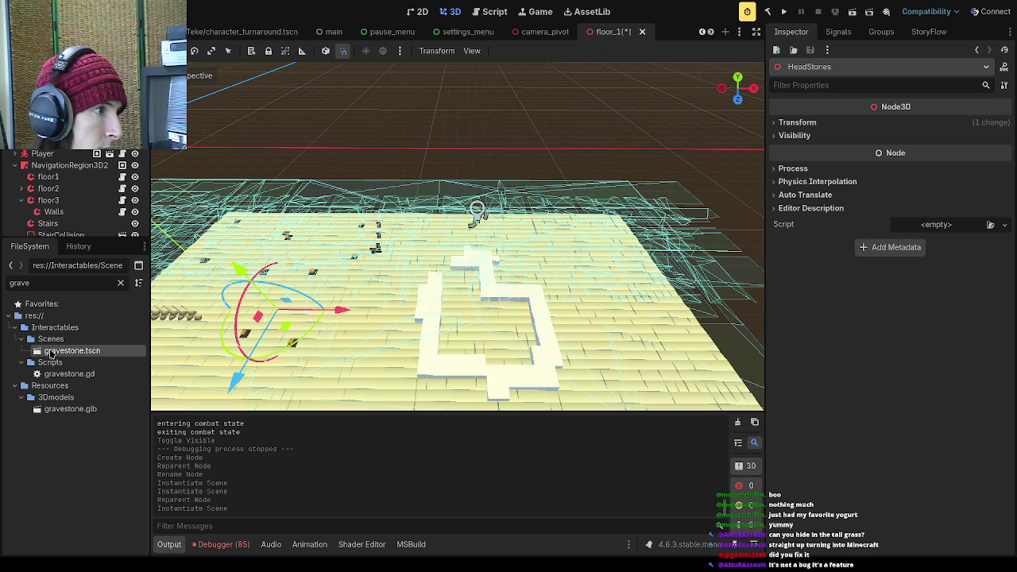
pyautogui.click(119, 352)
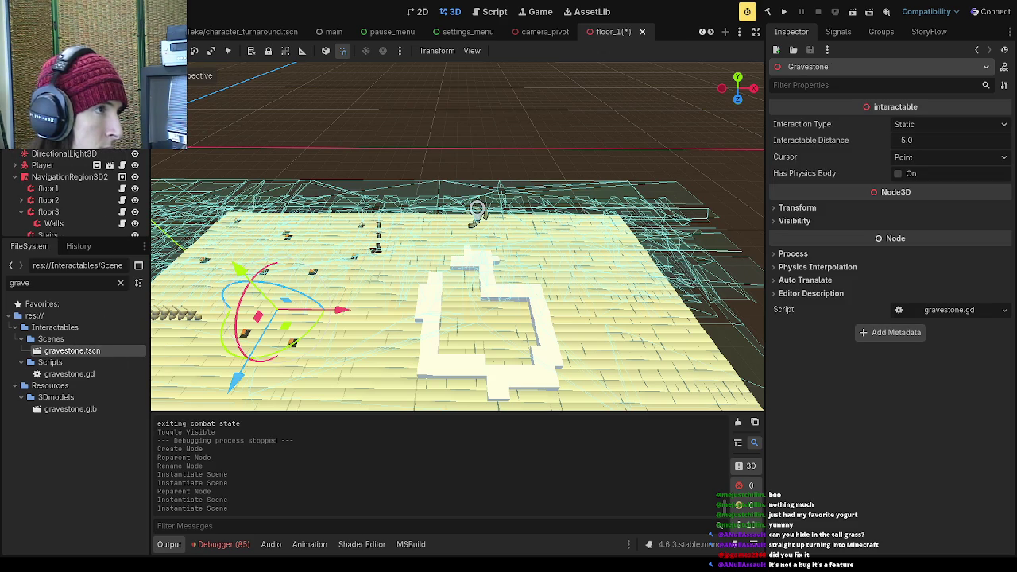
pyautogui.moveTo(477, 262)
pyautogui.mouseDown()
pyautogui.moveTo(453, 248)
pyautogui.moveTo(361, 294)
pyautogui.moveTo(409, 223)
pyautogui.mouseUp()
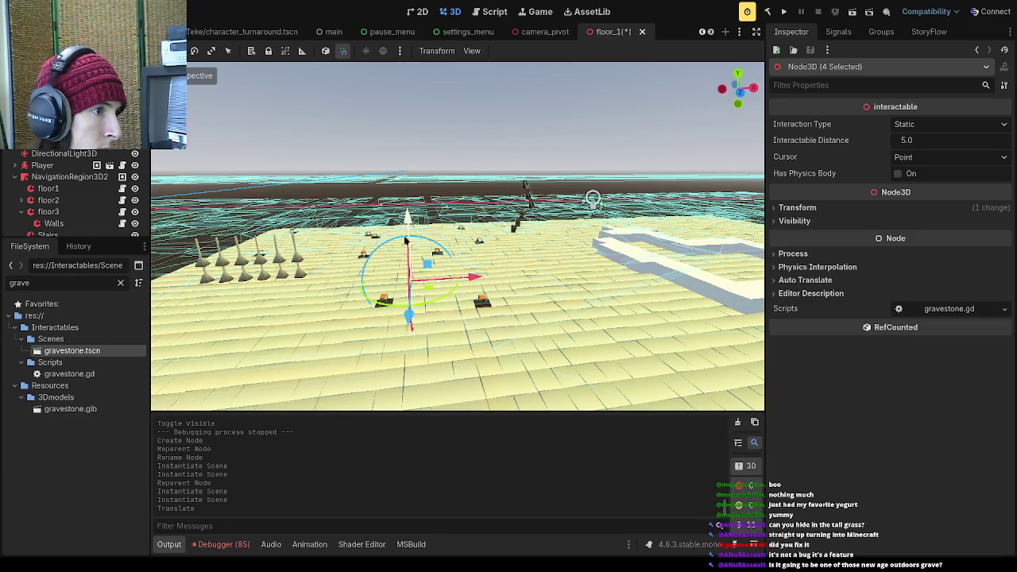
# - Raise all four selected gravestones upward along Y above the tiled floor
pyautogui.scroll(-5, 469, 215)
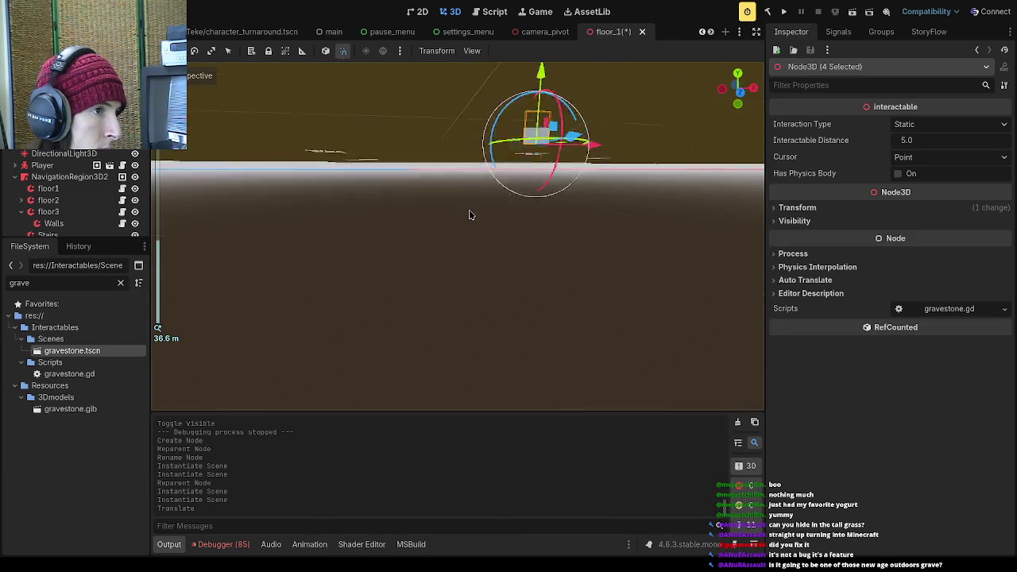
pyautogui.moveTo(469, 215); pyautogui.dragTo(448, 253)
pyautogui.moveTo(469, 195); pyautogui.dragTo(477, 182)
pyautogui.moveTo(480, 250); pyautogui.dragTo(479, 264)
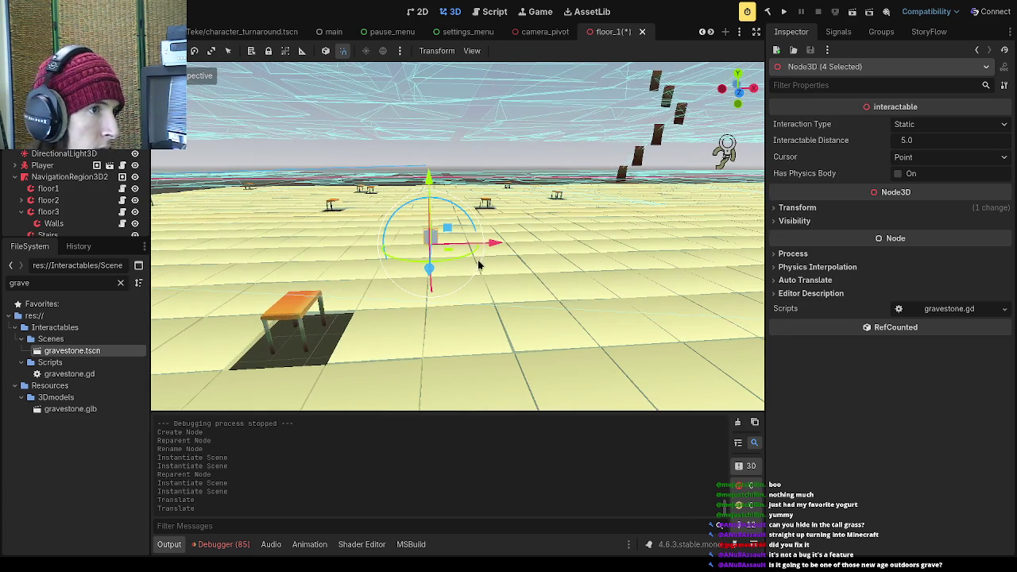
# - Move individual gravestones along X and Z so they sit apart from each other
pyautogui.click(434, 254)
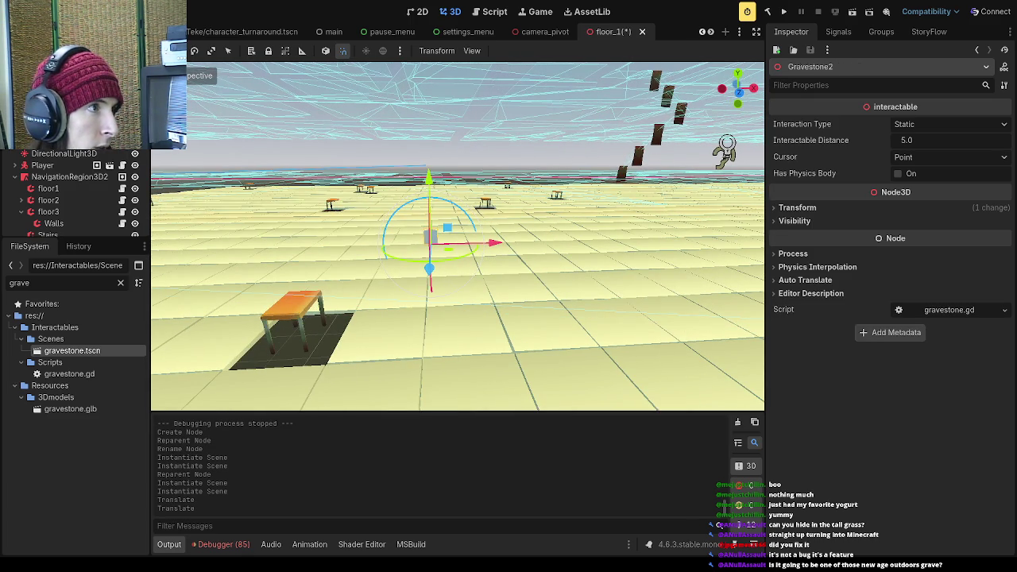
pyautogui.moveTo(494, 243)
pyautogui.mouseDown()
pyautogui.moveTo(556, 246)
pyautogui.moveTo(433, 247)
pyautogui.mouseUp()
pyautogui.click(430, 237)
pyautogui.click(430, 237)
pyautogui.click(374, 237)
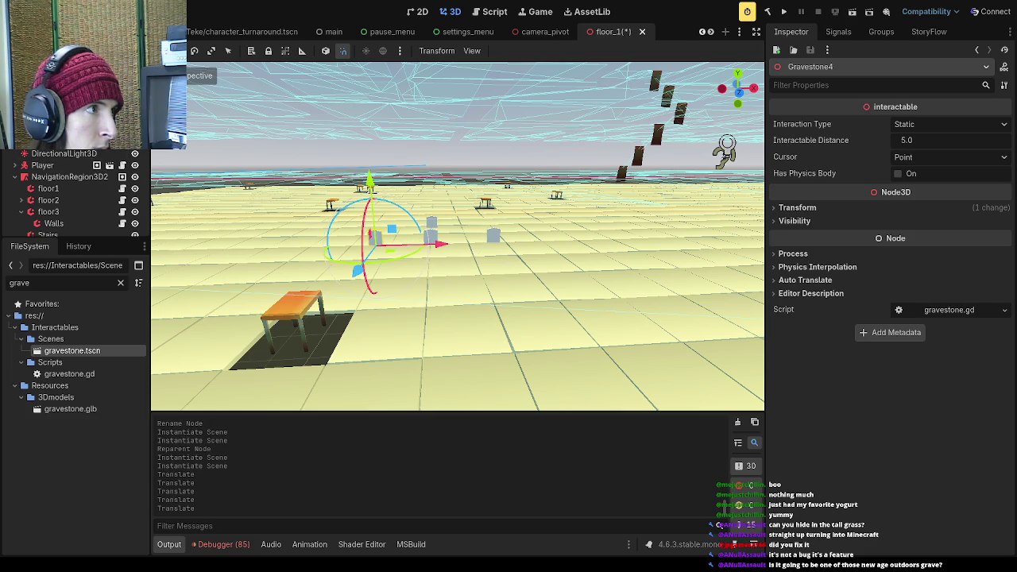
pyautogui.click(493, 235)
pyautogui.click(430, 227)
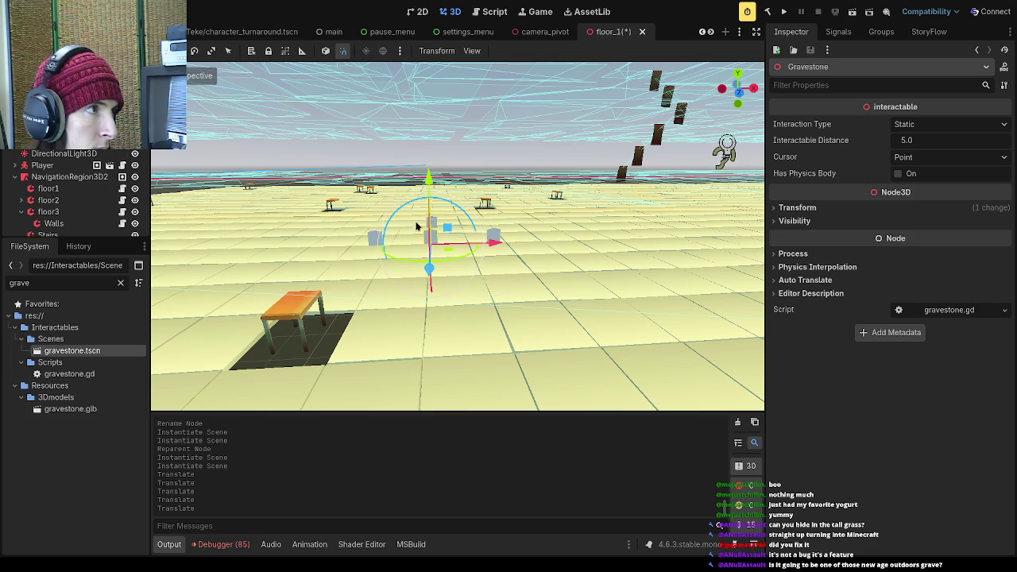
pyautogui.moveTo(429, 272)
pyautogui.mouseDown()
pyautogui.moveTo(427, 284)
pyautogui.moveTo(467, 276)
pyautogui.moveTo(466, 294)
pyautogui.moveTo(475, 284)
pyautogui.moveTo(466, 284)
pyautogui.mouseUp()
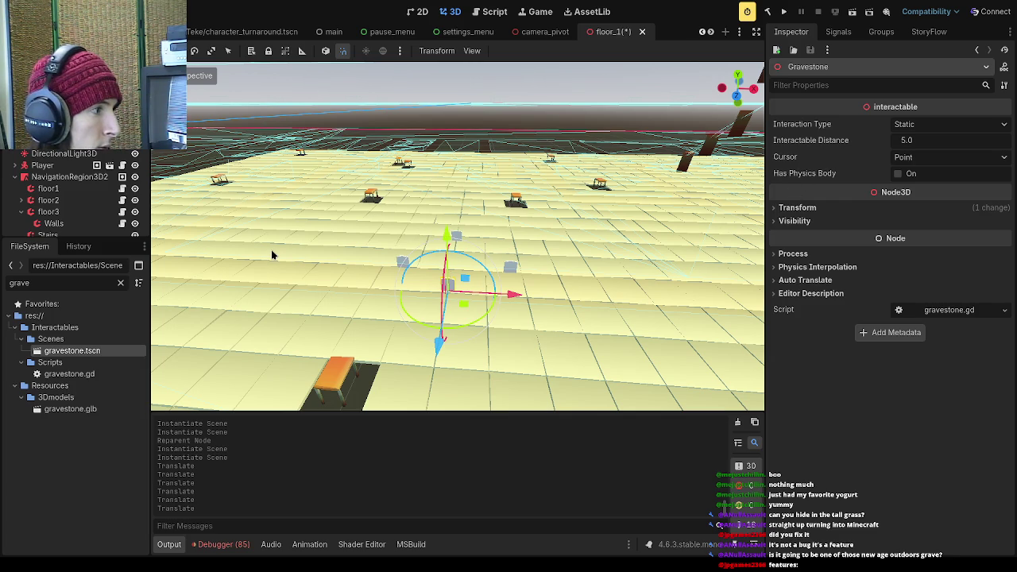
pyautogui.moveTo(273, 254)
pyautogui.mouseDown()
pyautogui.moveTo(303, 261)
pyautogui.moveTo(262, 318)
pyautogui.moveTo(223, 347)
pyautogui.moveTo(342, 320)
pyautogui.moveTo(323, 299)
pyautogui.mouseUp()
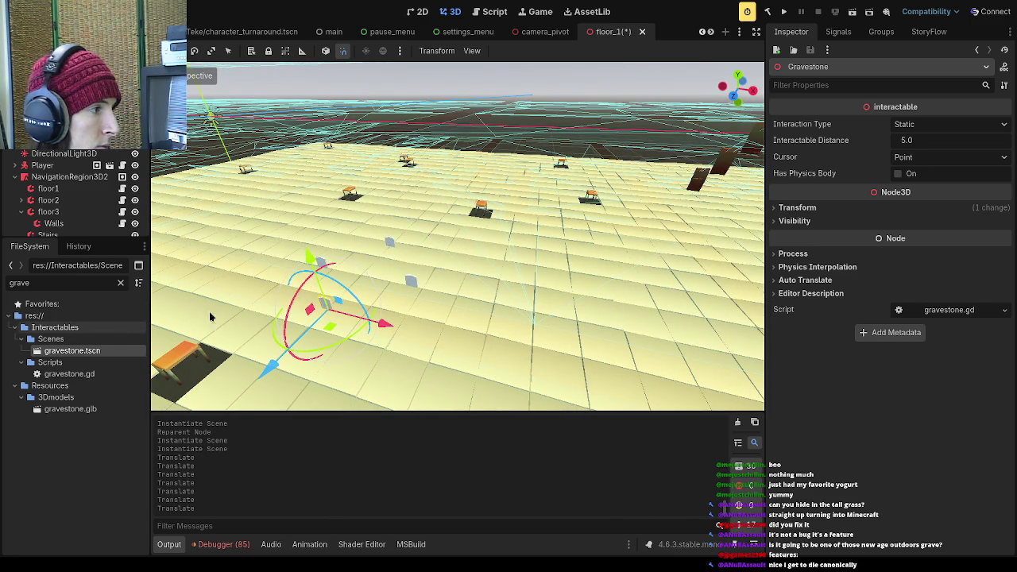
# - Set the centre Gravestone's interaction Cursor from Point to Eye and clear the FileSystem filter
pyautogui.click(387, 244)
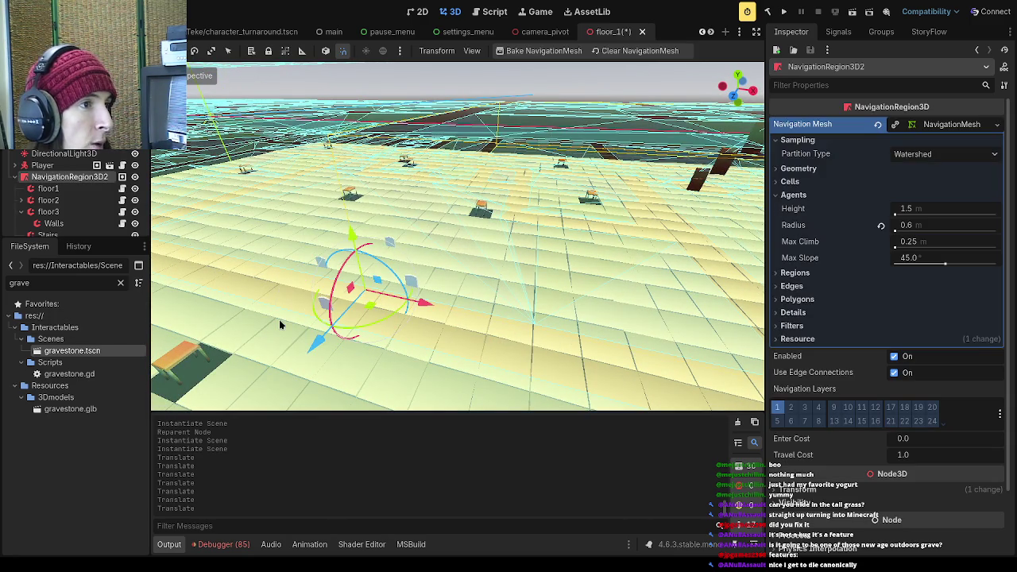
pyautogui.click(318, 312)
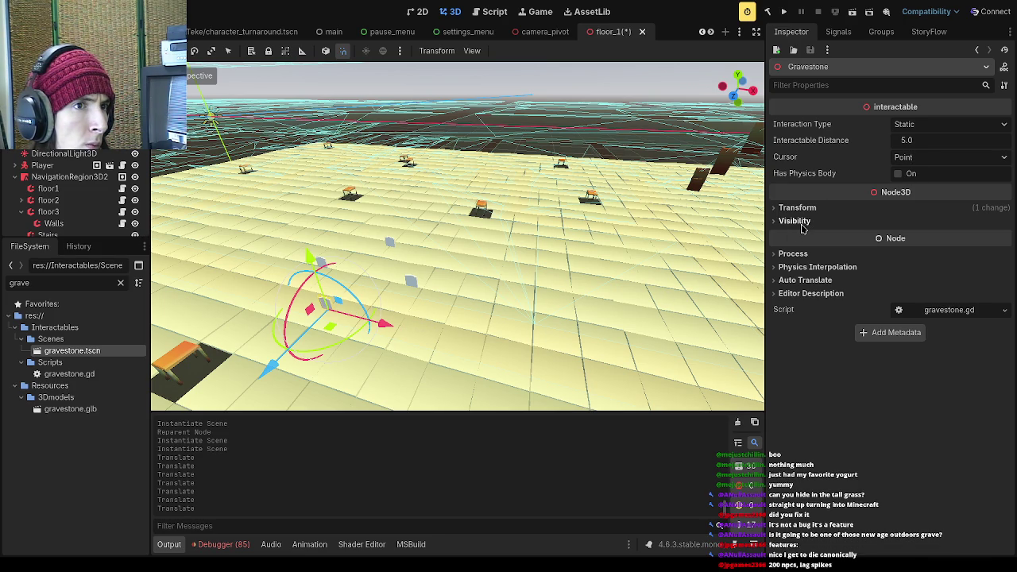
pyautogui.click(910, 159)
pyautogui.click(916, 214)
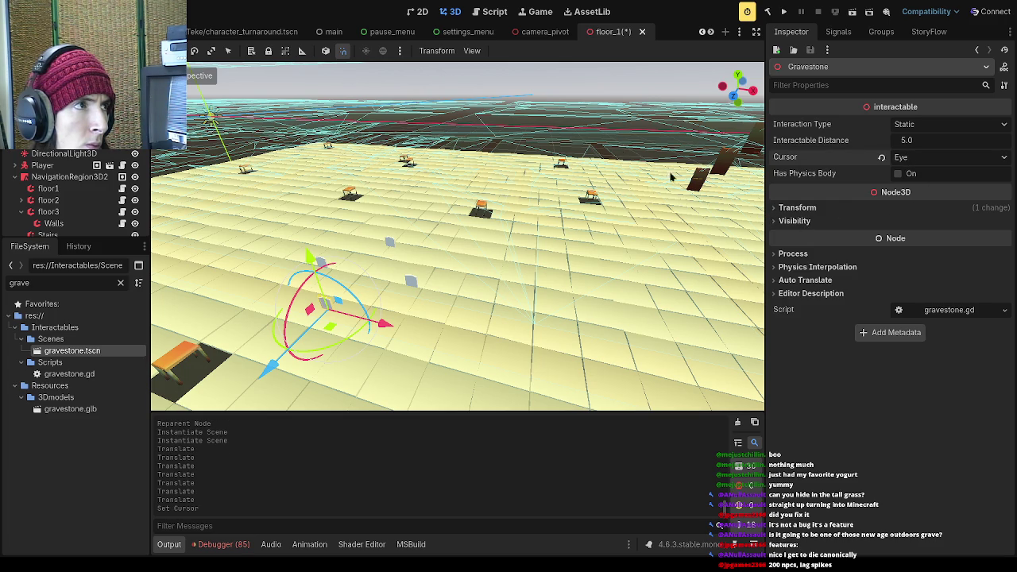
pyautogui.click(122, 283)
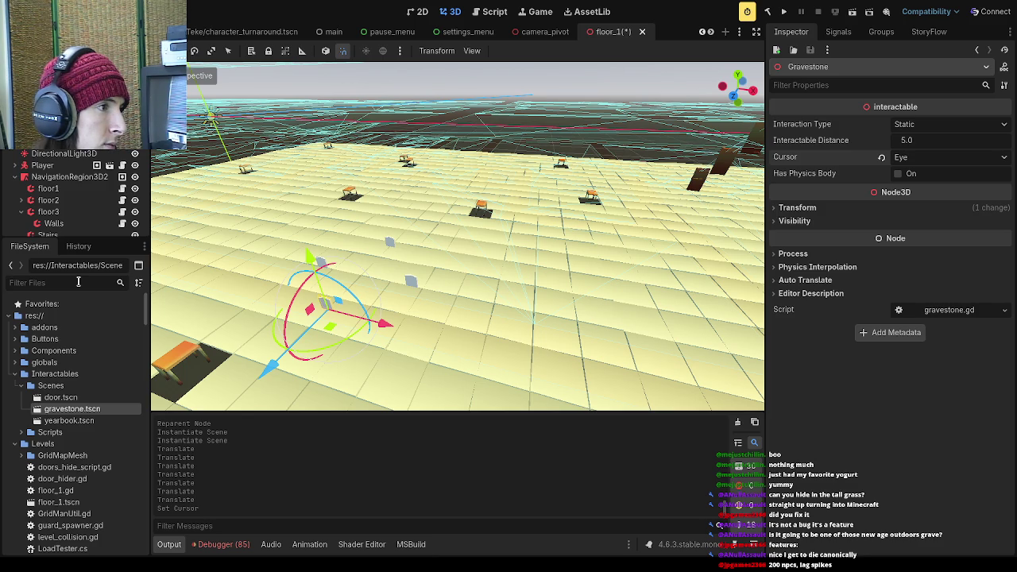
# - Filter for 'basem', open player_house_basement.tscn, and open its Gravestone node's gravestone.gd script
pyautogui.write('basem')
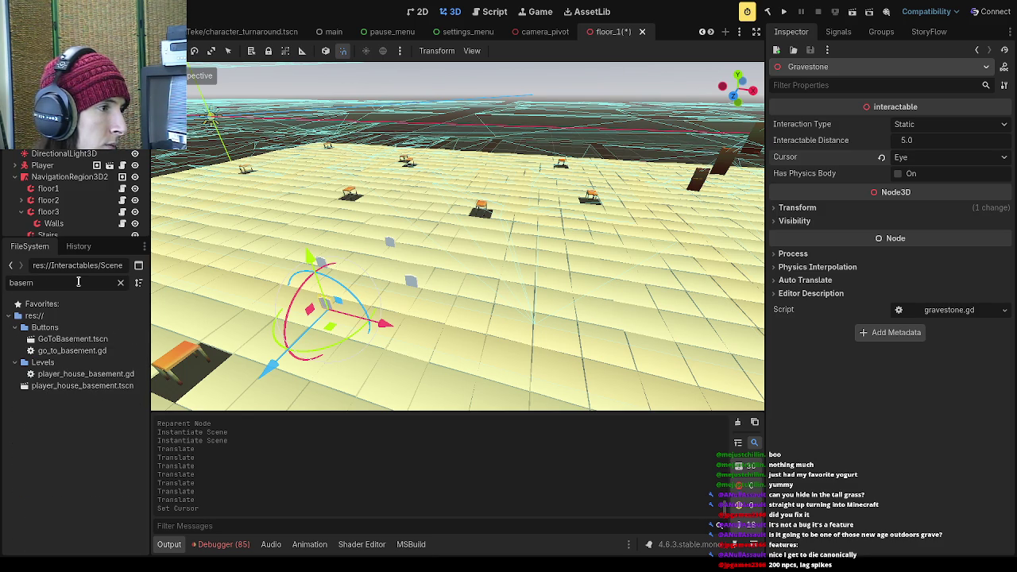
pyautogui.doubleClick(72, 339)
pyautogui.doubleClick(83, 385)
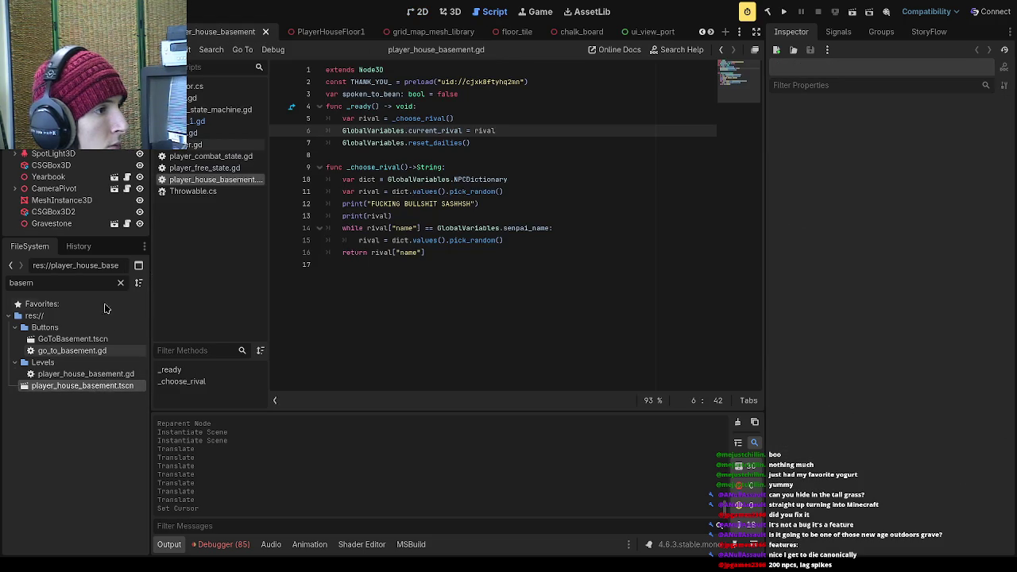
pyautogui.click(39, 224)
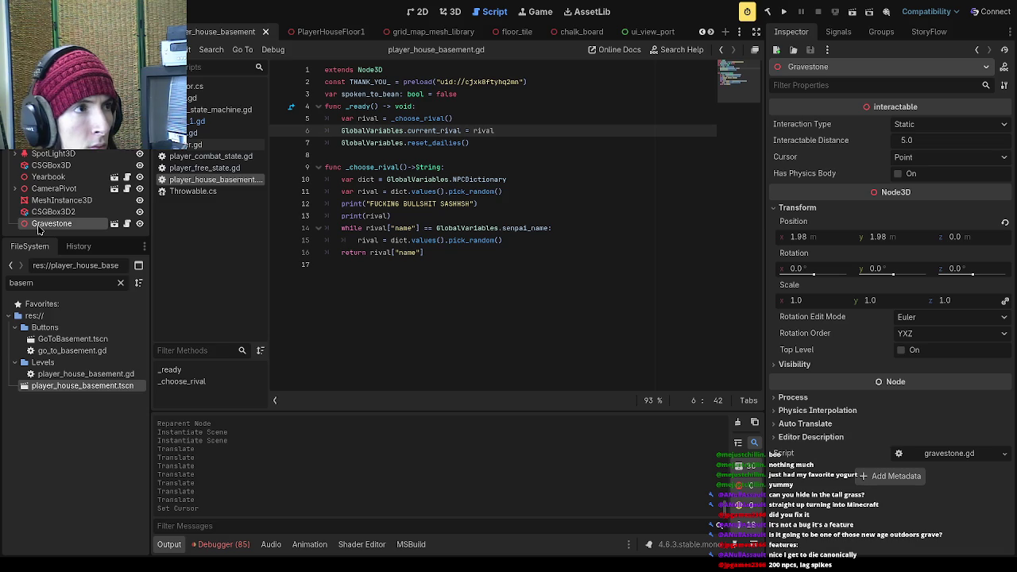
pyautogui.click(48, 211)
pyautogui.click(49, 224)
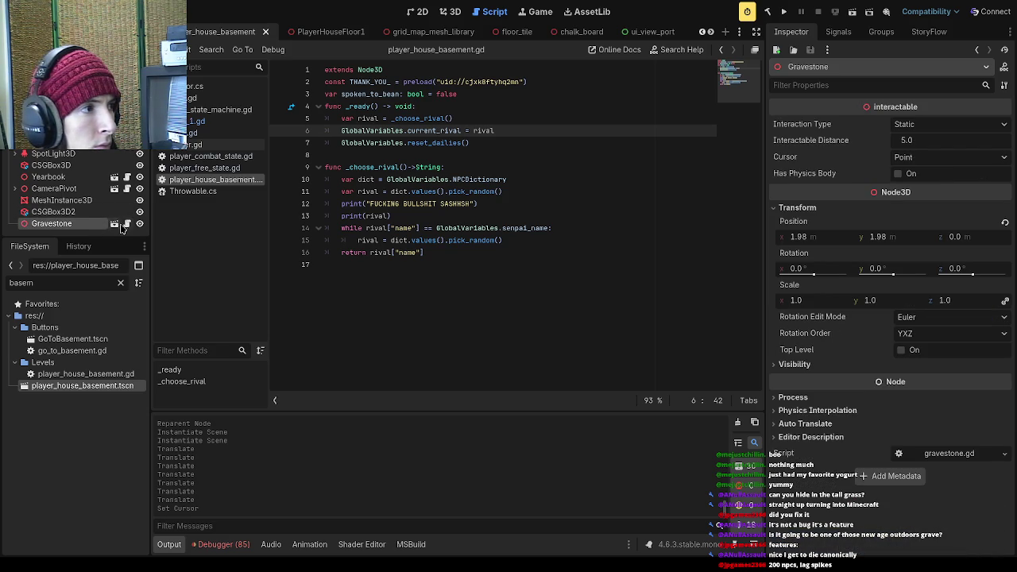
pyautogui.click(127, 224)
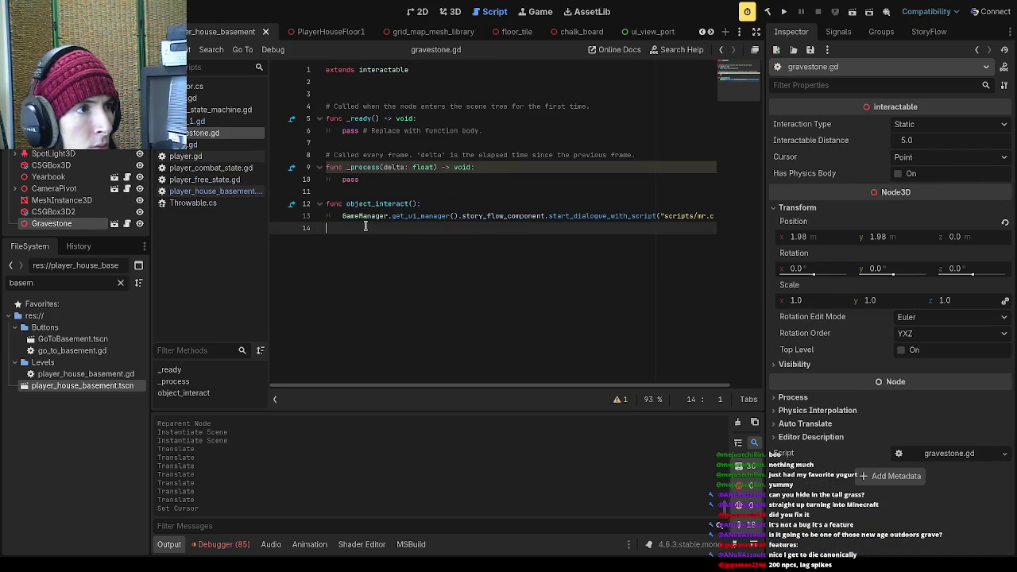
# - Add an exported scriptPath String variable at line 3 of gravestone.gd, fixing the 'export' typo
pyautogui.moveTo(561, 390); pyautogui.dragTo(503, 388)
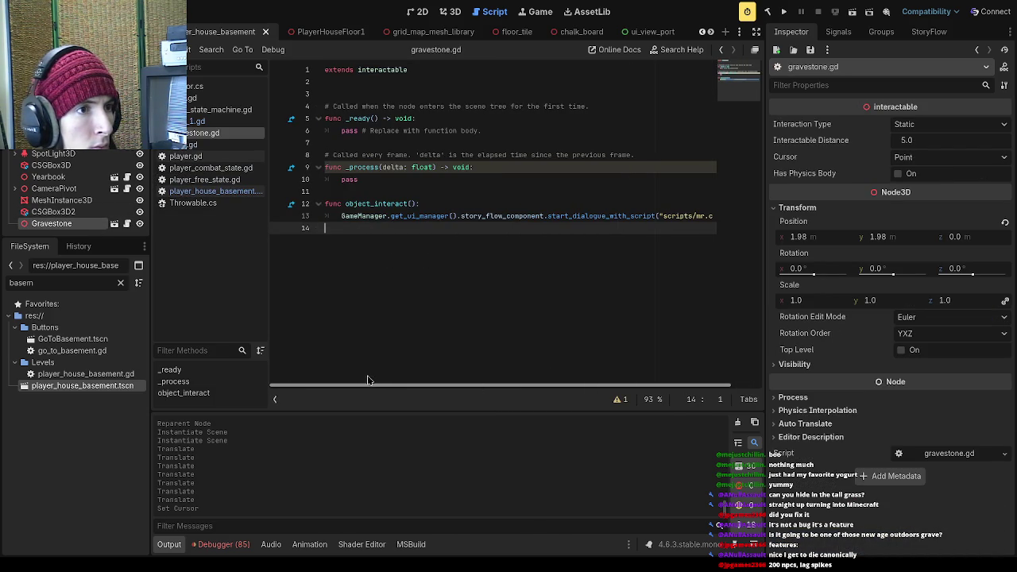
pyautogui.click(362, 104)
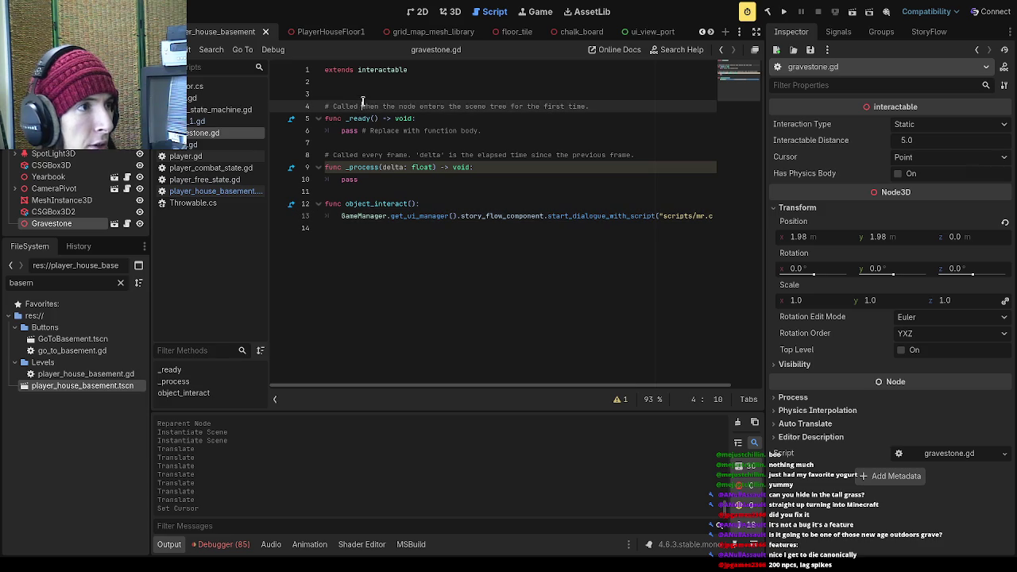
pyautogui.click(377, 97)
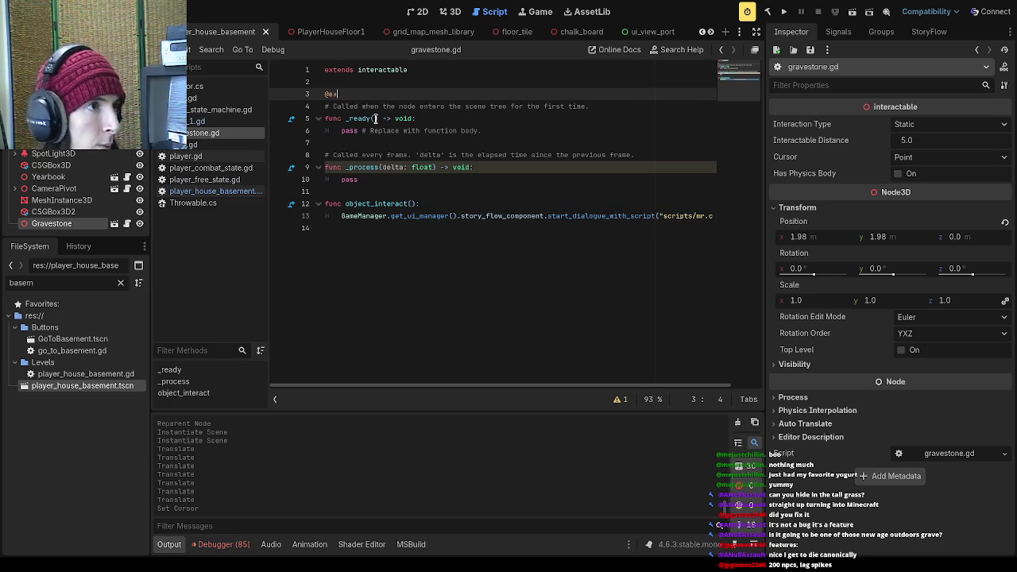
pyautogui.write('expot var ')
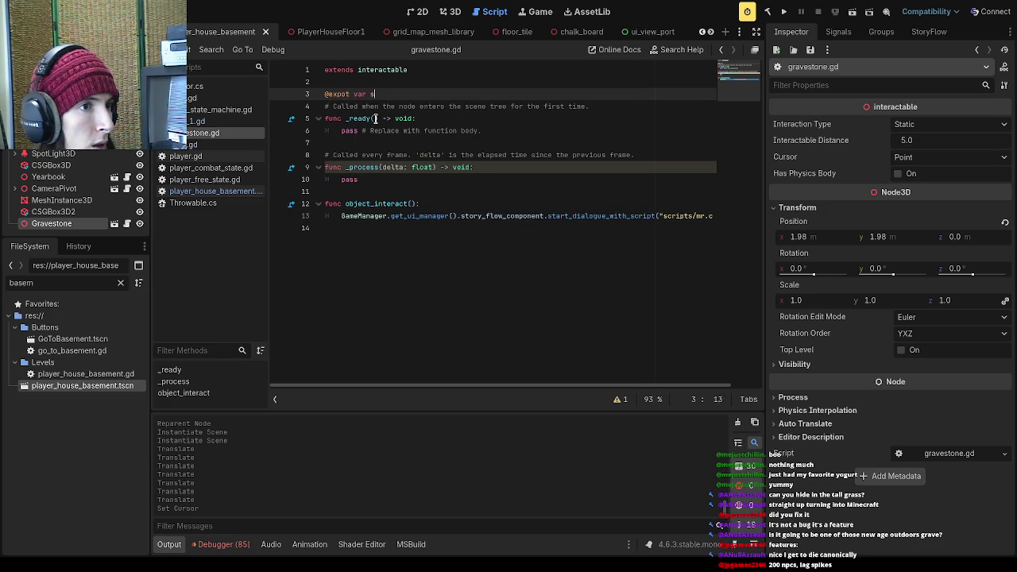
pyautogui.write('scriptPath: String')
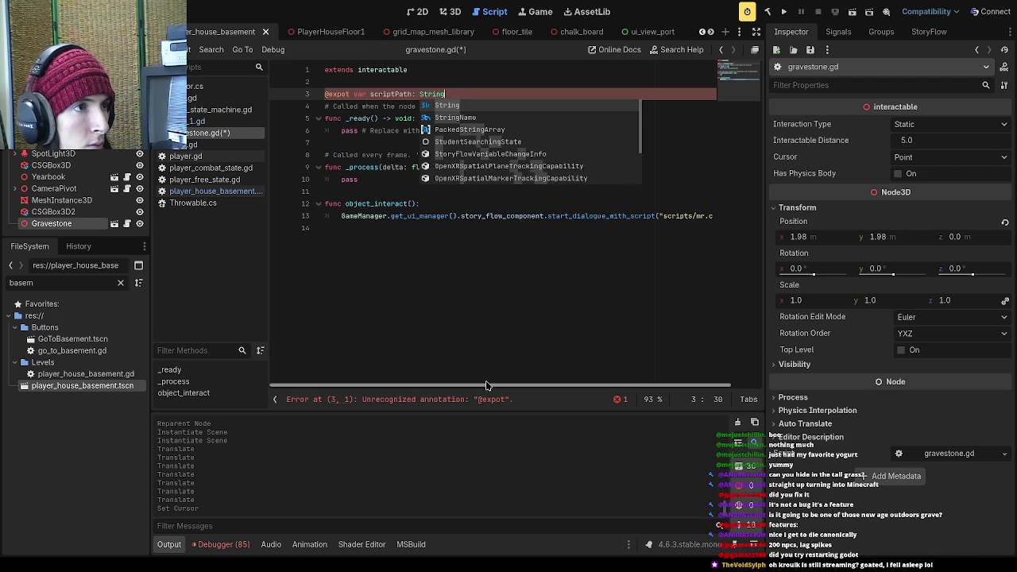
pyautogui.press('Escape')
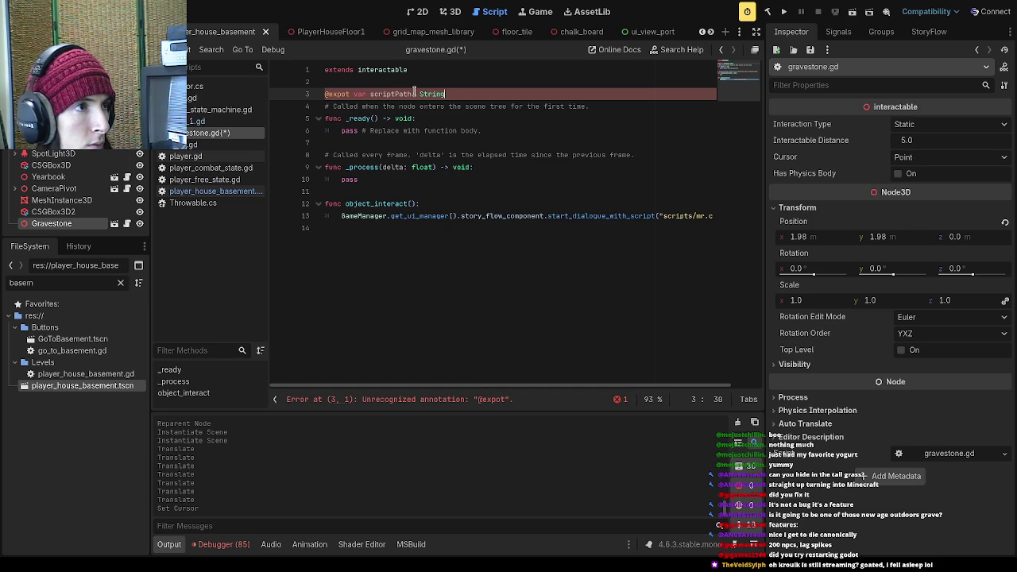
pyautogui.click(348, 93)
pyautogui.write('r')
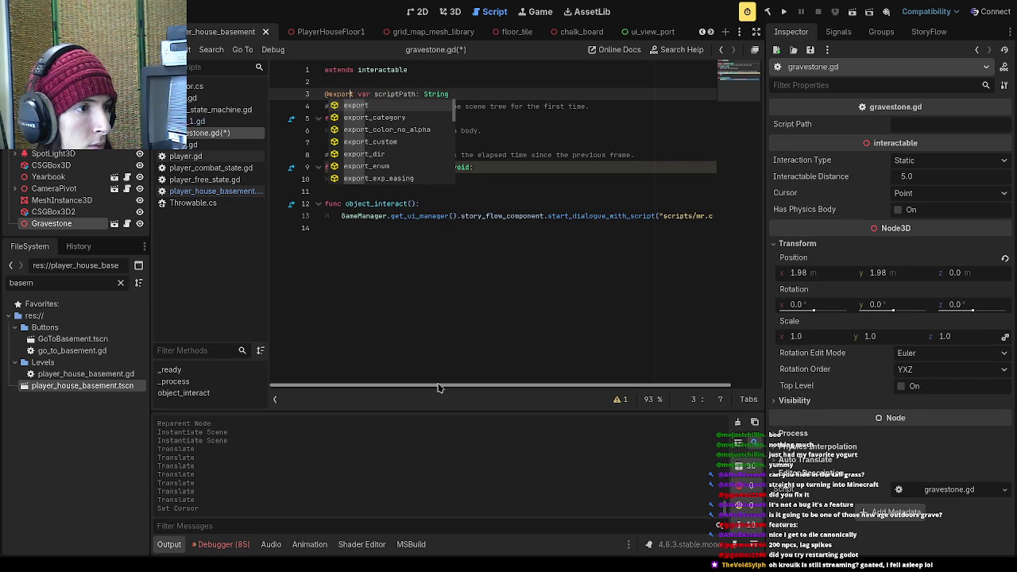
# - Replace the hard-coded scripts/mr.coffin path in the dialogue call with scriptPath and save
pyautogui.moveTo(416, 93); pyautogui.dragTo(374, 94)
pyautogui.hotkey('ctrl', 'c')
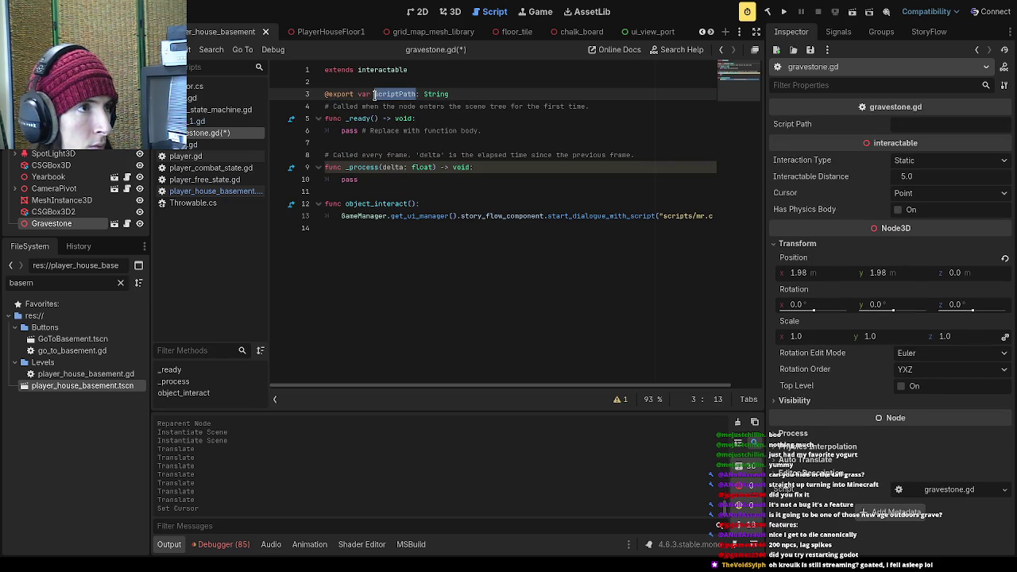
pyautogui.hscroll(2, 485, 385)
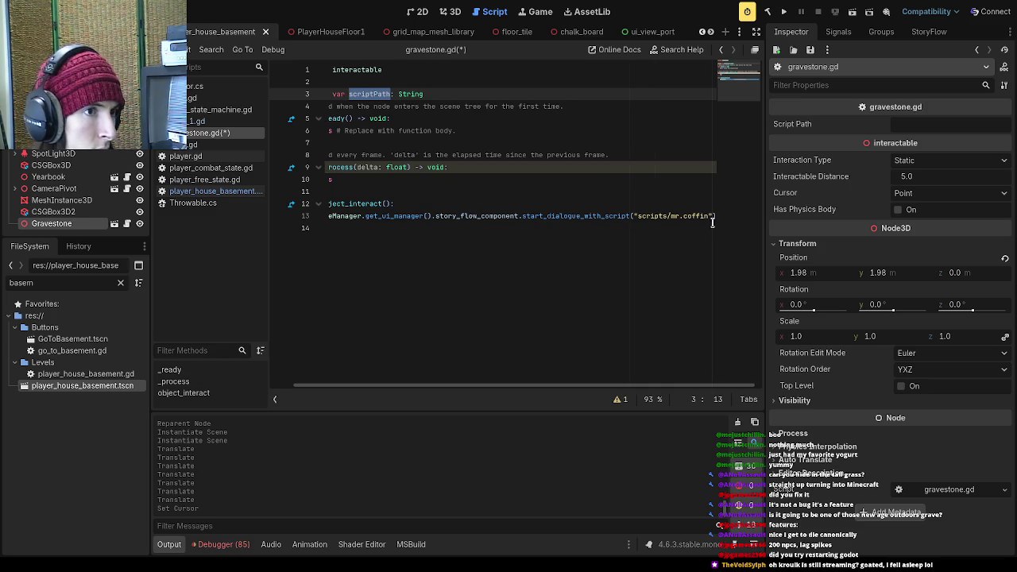
pyautogui.moveTo(713, 216); pyautogui.dragTo(635, 215)
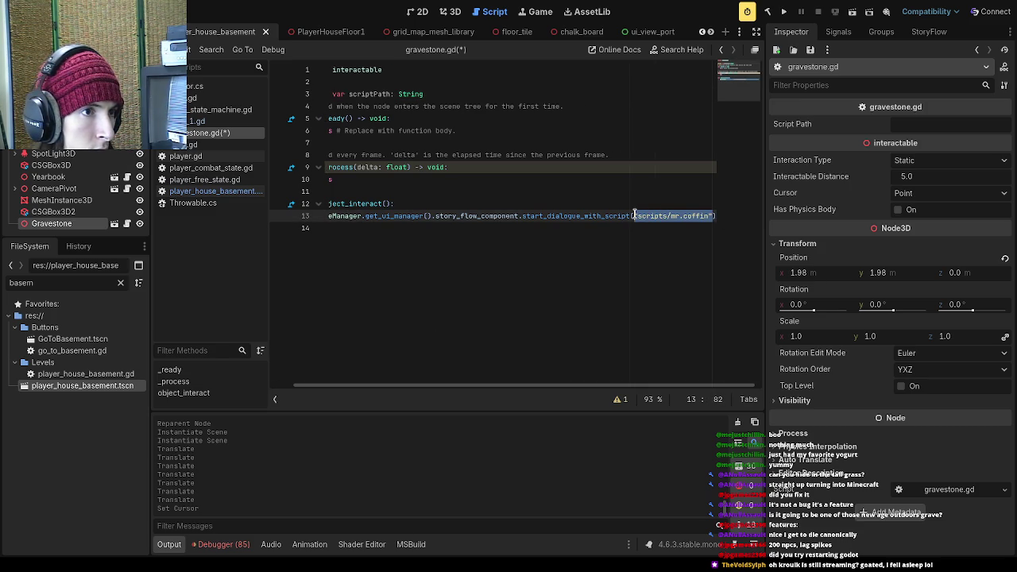
pyautogui.hotkey('ctrl', 'v')
pyautogui.hotkey('ctrl', 's')
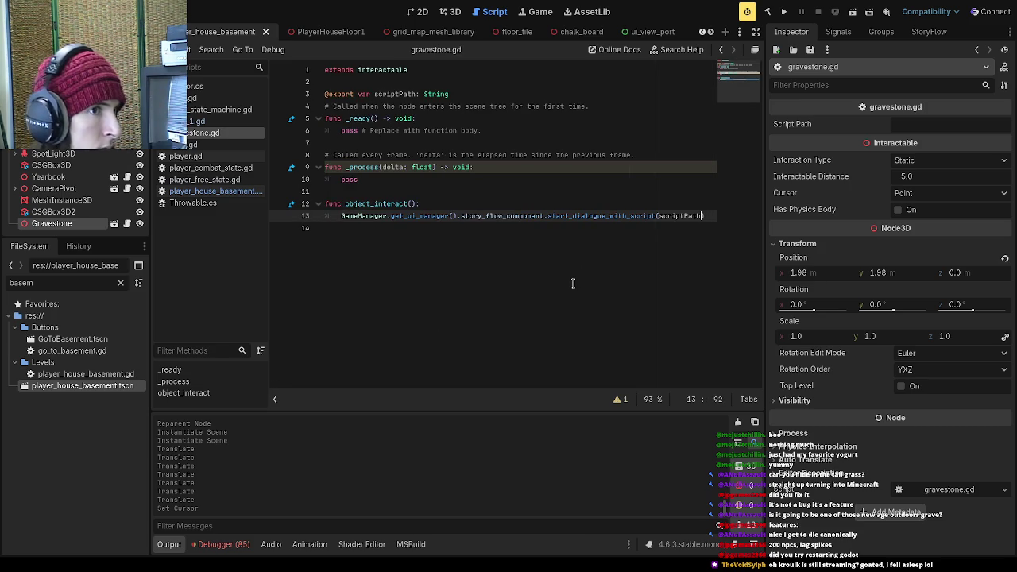
# - Review the object_interact function and surrounding lines in gravestone.gd
pyautogui.click(524, 356)
pyautogui.press('Up')
pyautogui.press('Up')
pyautogui.press('Up')
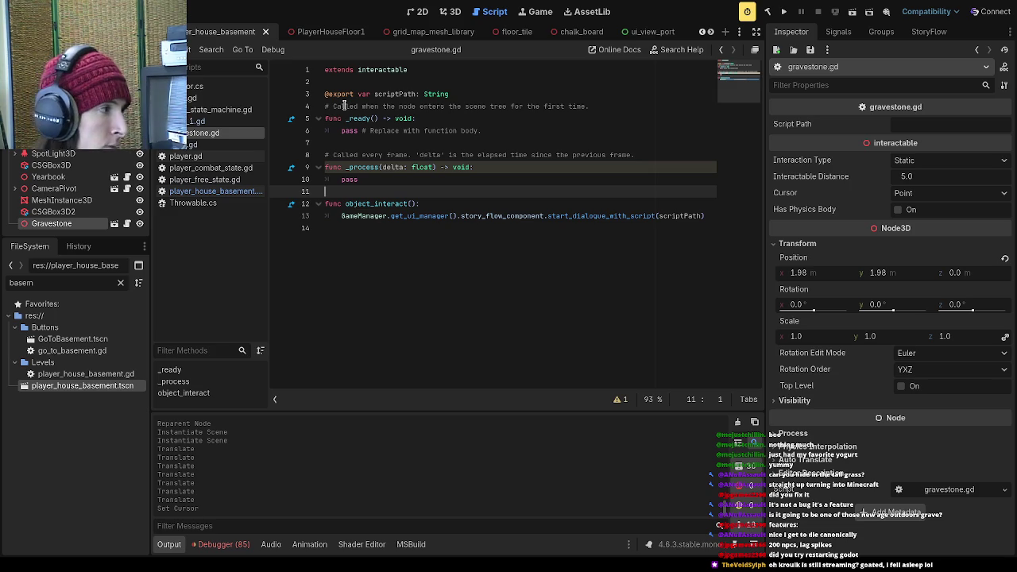
pyautogui.click(456, 166)
pyautogui.click(424, 204)
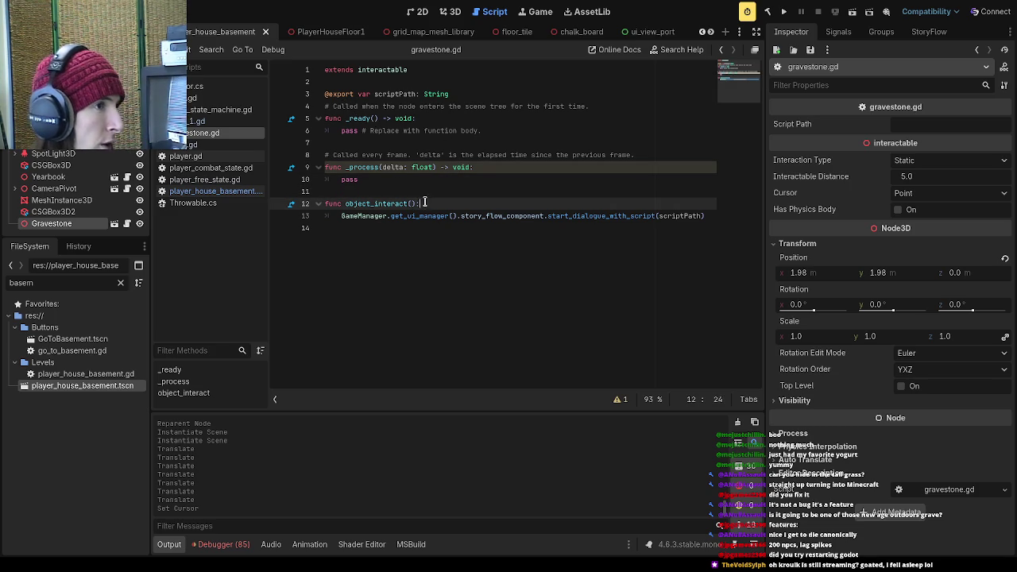
pyautogui.click(376, 142)
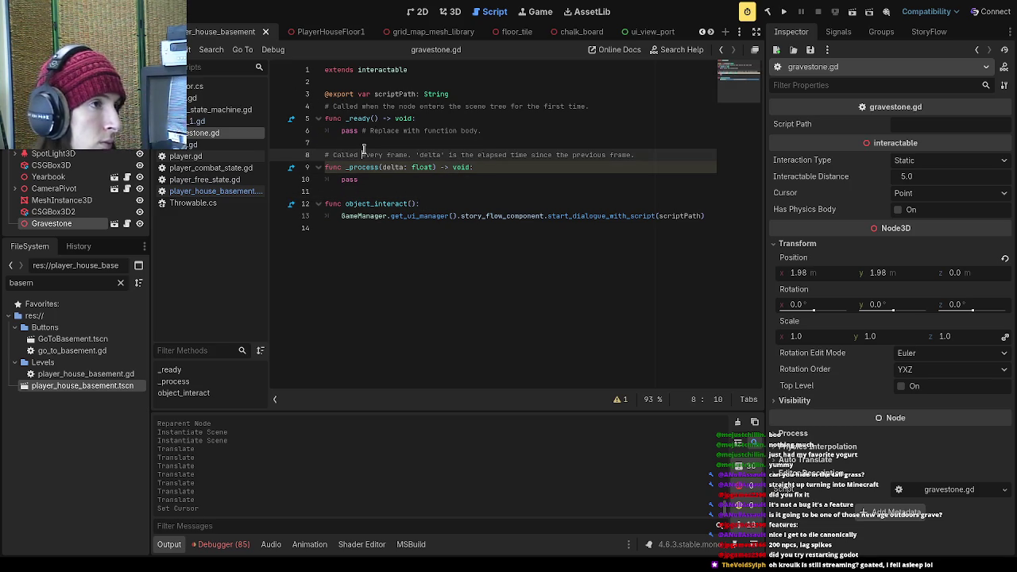
pyautogui.click(344, 202)
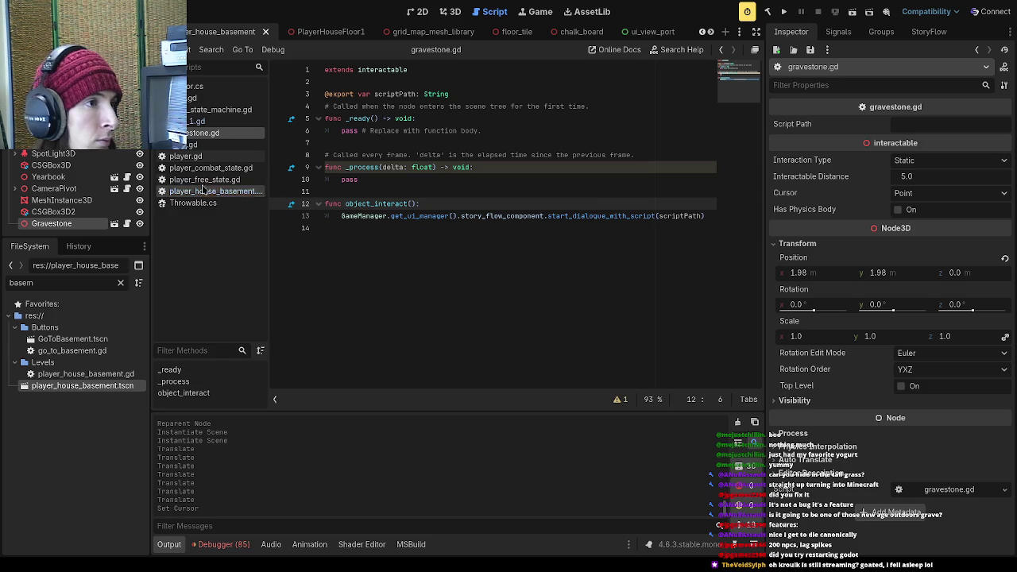
pyautogui.scroll(5, 373, 33)
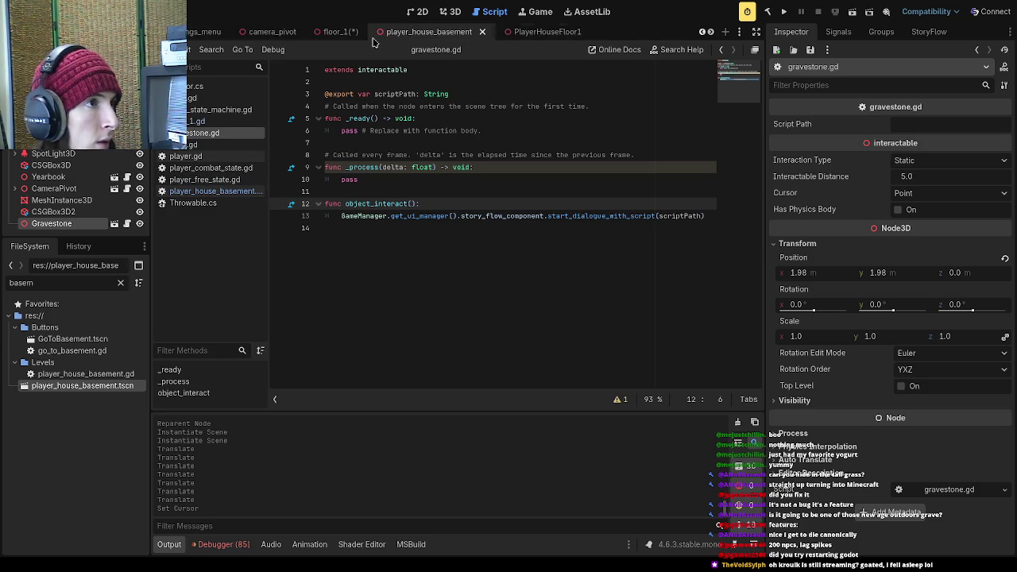
# - In floor_1, select the first gravestone and inspect its new Script Path property
pyautogui.click(441, 33)
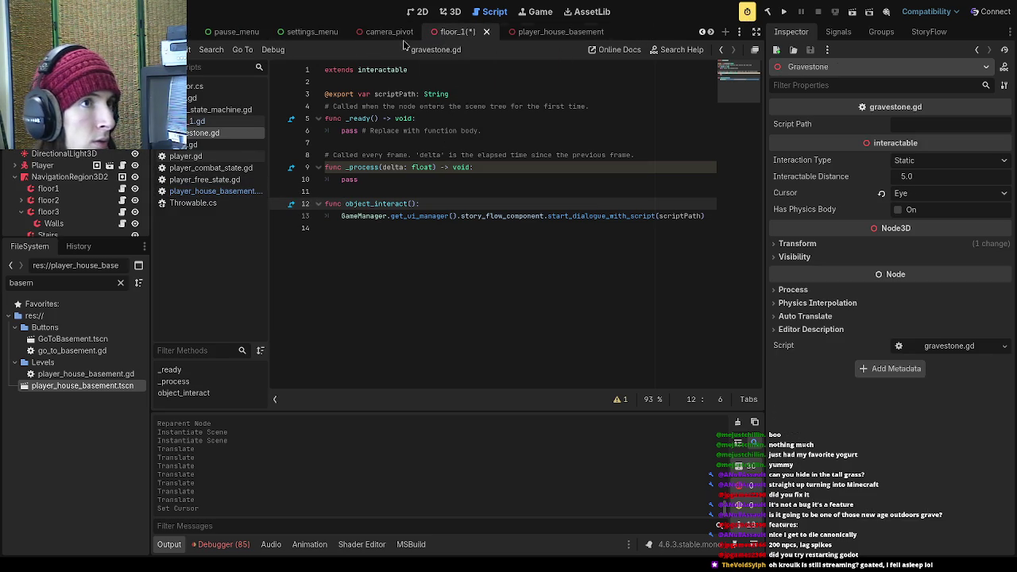
pyautogui.click(96, 132)
pyautogui.press('Up')
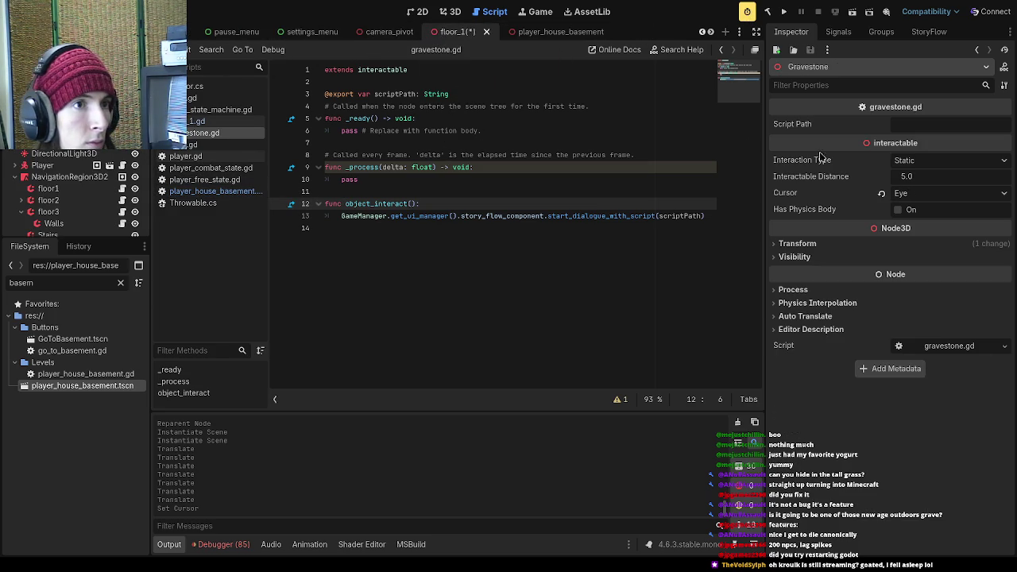
pyautogui.click(922, 125)
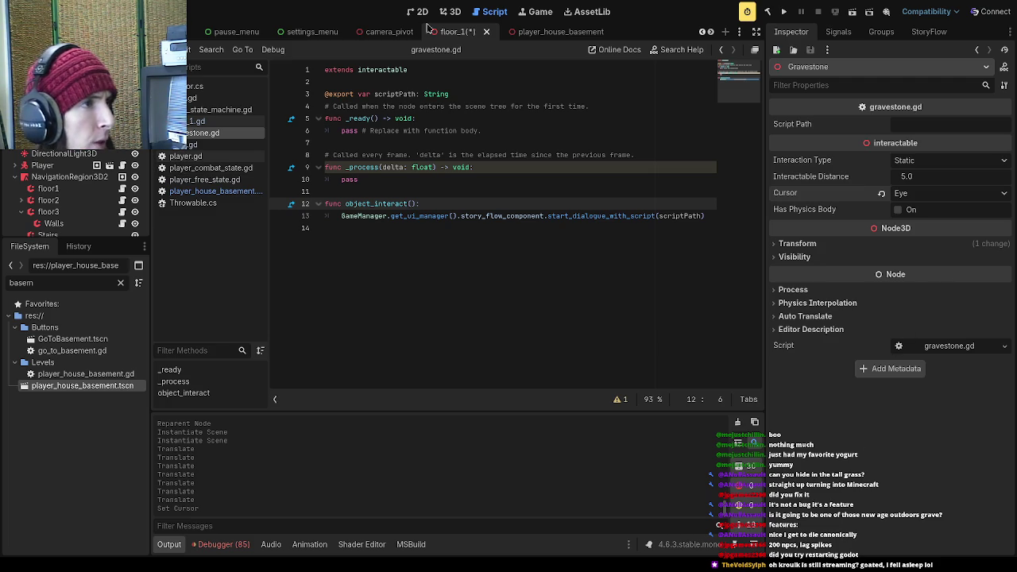
# - Switch to the player_house_basement scene in the 3D view and look over its objects
pyautogui.click(542, 32)
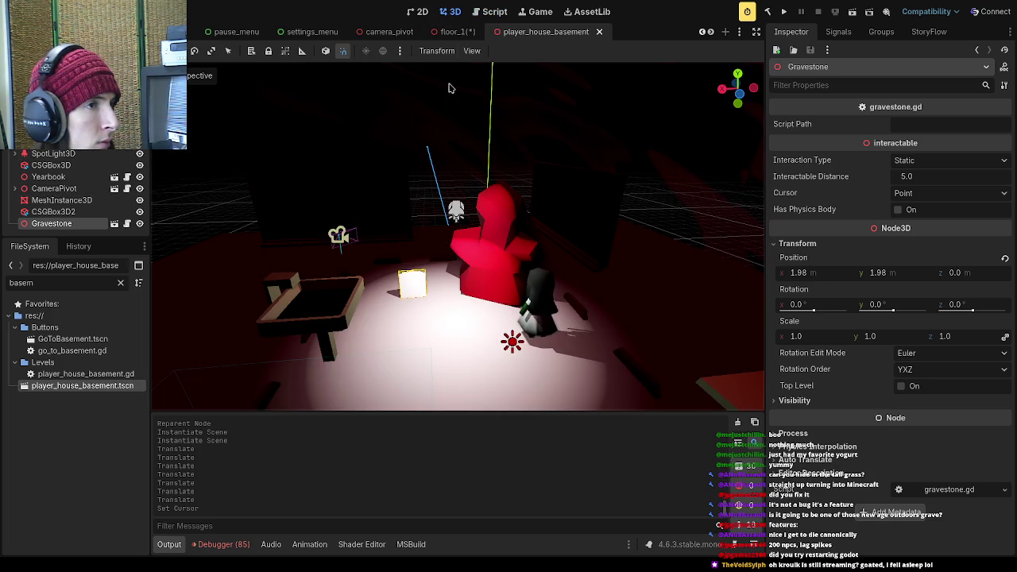
pyautogui.click(494, 238)
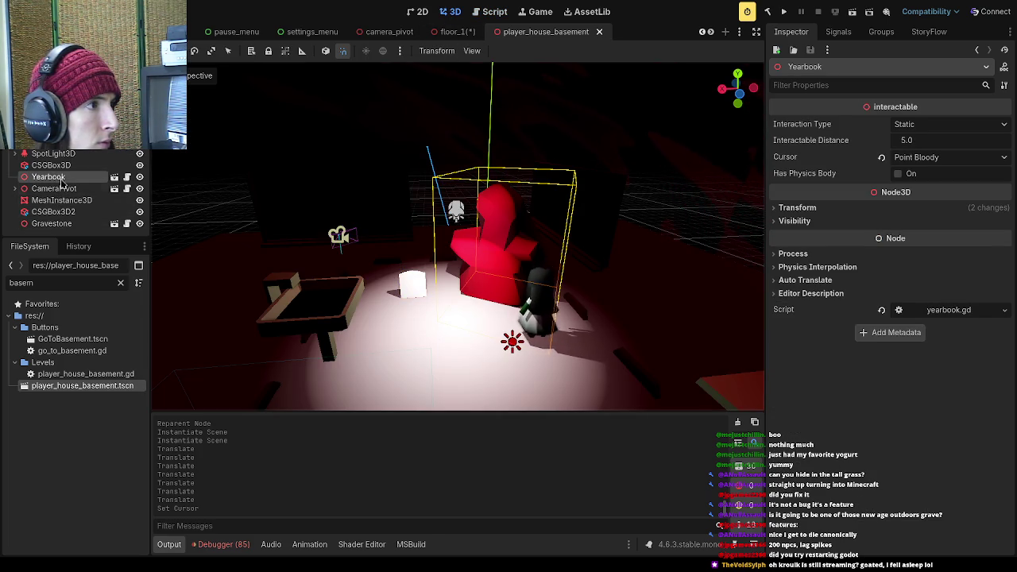
pyautogui.scroll(-1, 942, 162)
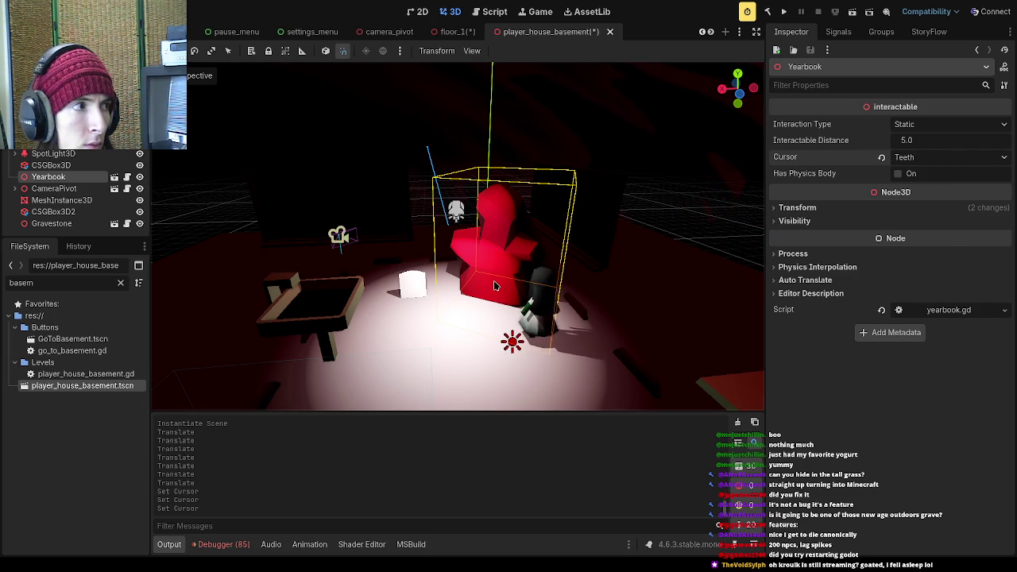
pyautogui.scroll(-6, 554, 32)
pyautogui.scroll(-5, 554, 35)
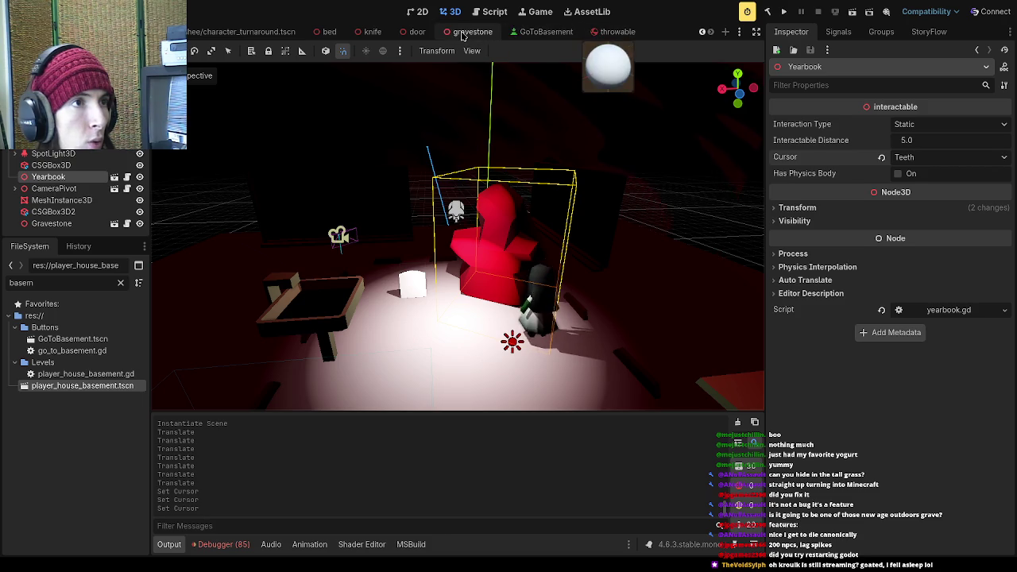
# - Open the gravestone scene and orbit and zoom around the gravestone model
pyautogui.click(469, 32)
pyautogui.moveTo(399, 176); pyautogui.dragTo(442, 187)
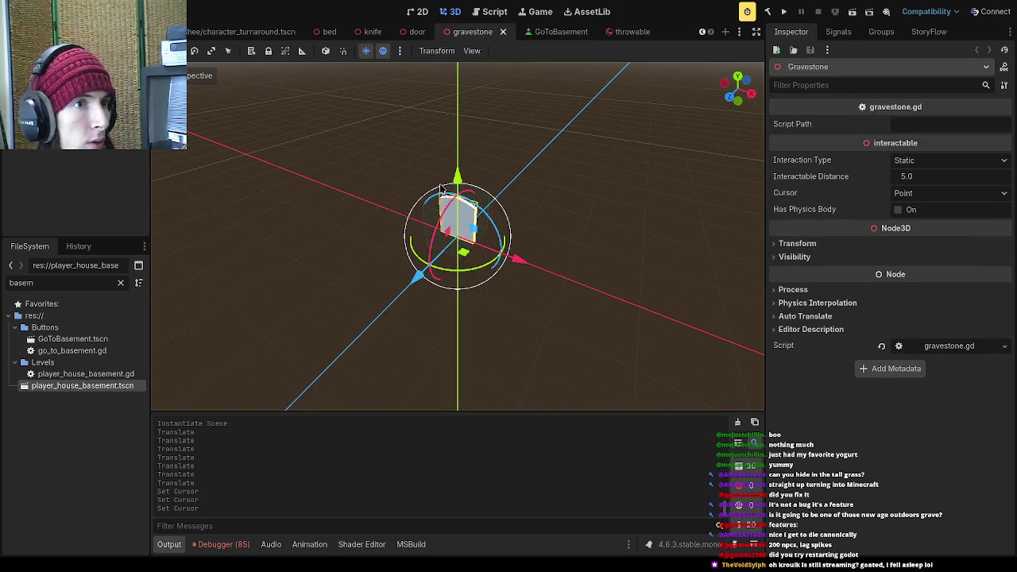
pyautogui.scroll(2, 423, 35)
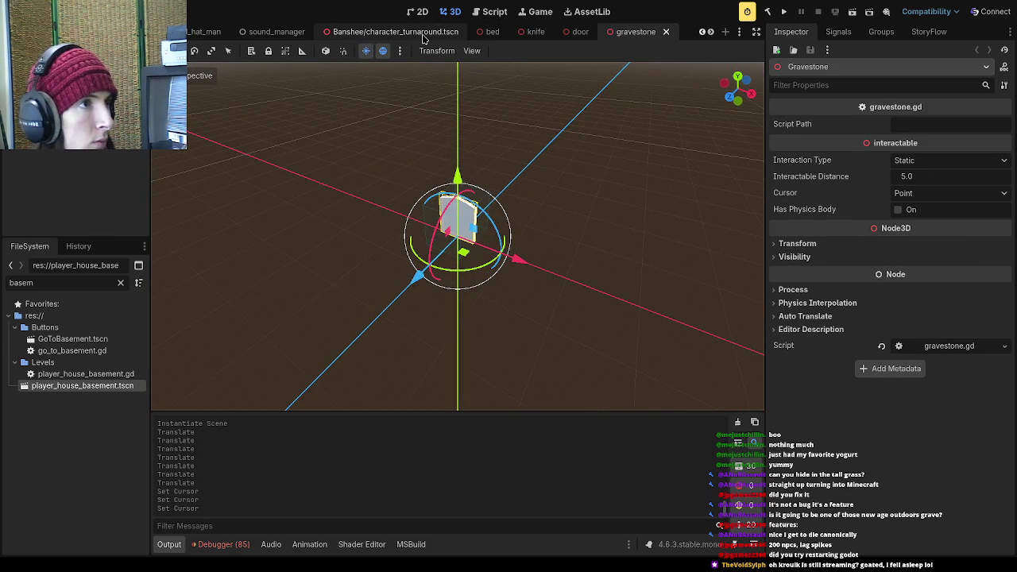
pyautogui.scroll(3, 627, 36)
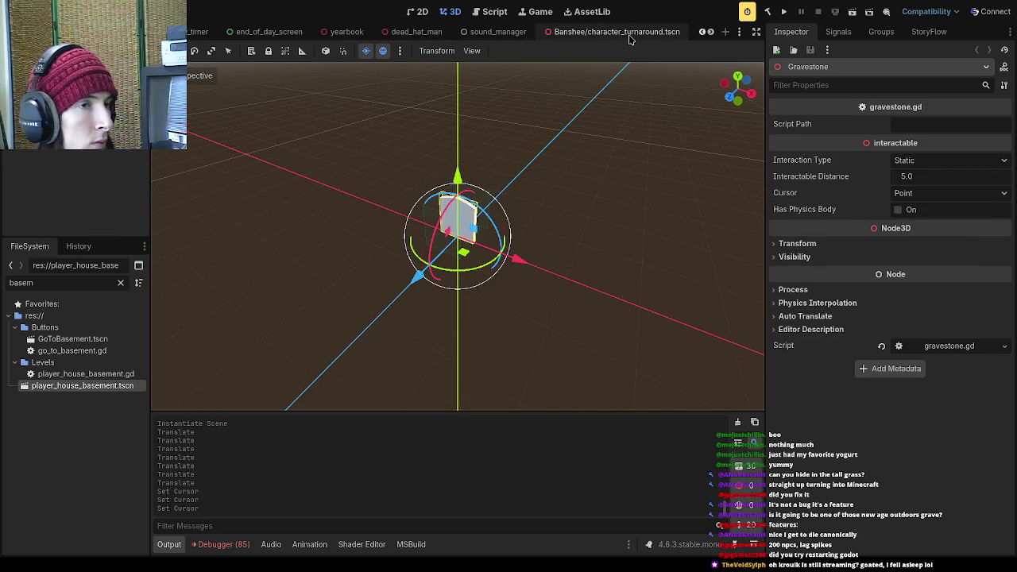
pyautogui.scroll(5, 567, 36)
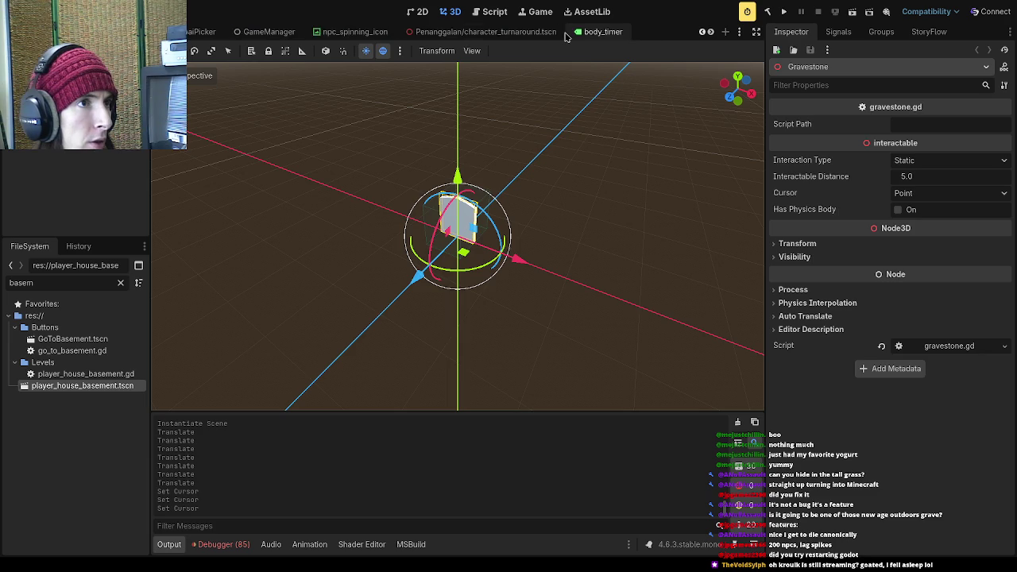
pyautogui.scroll(-5, 566, 35)
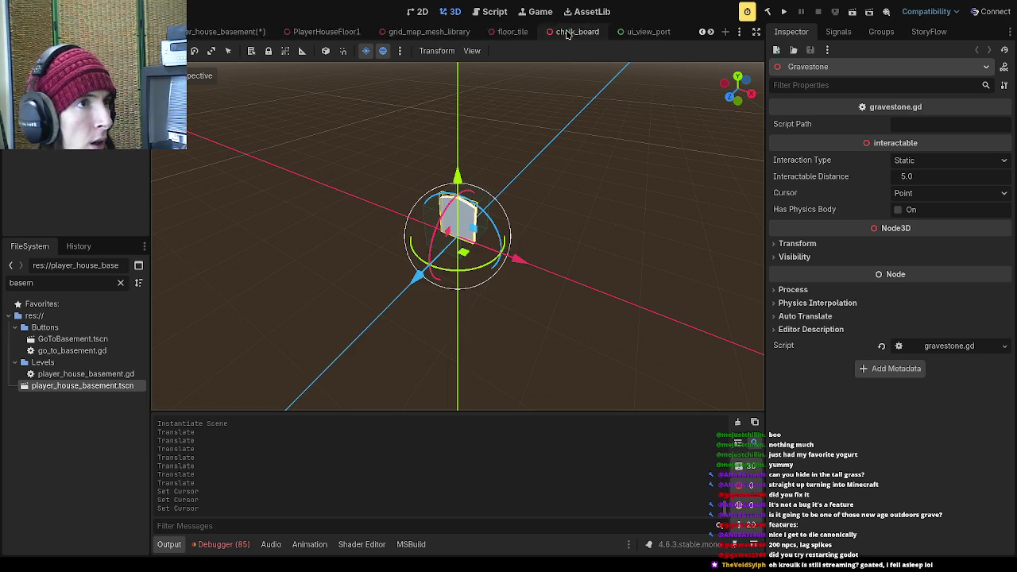
pyautogui.scroll(-6, 211, 35)
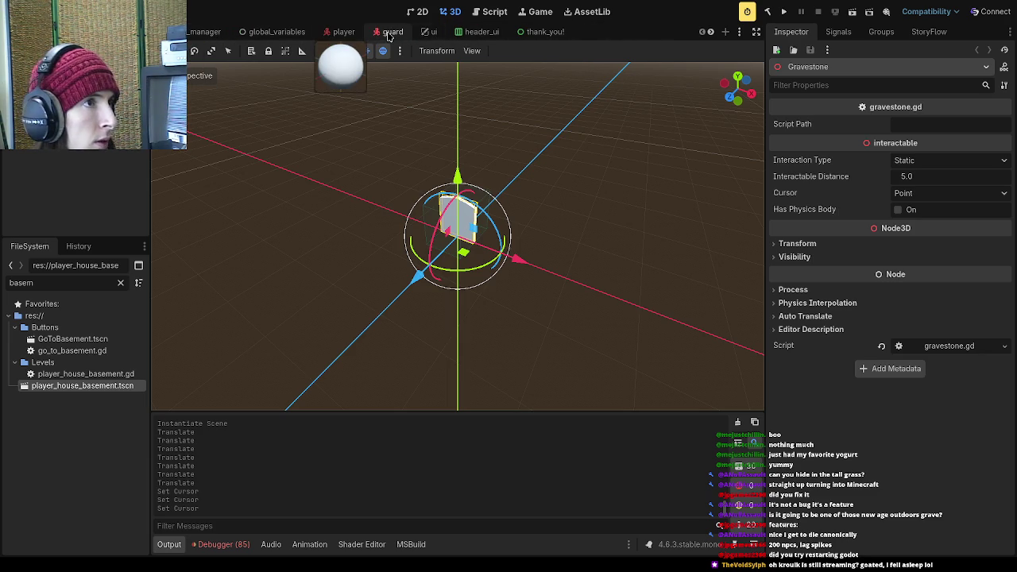
pyautogui.scroll(-4, 389, 35)
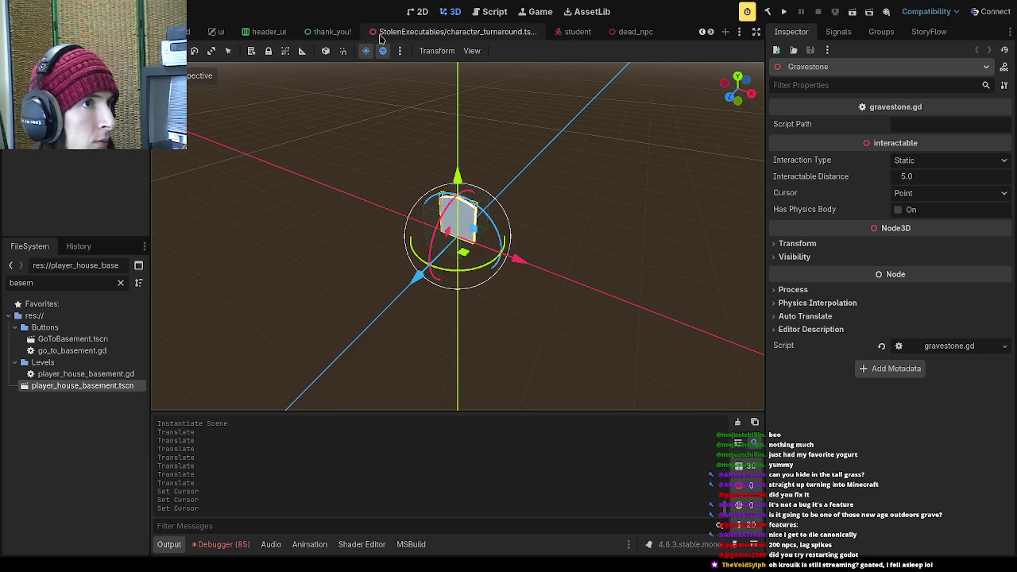
pyautogui.scroll(-5, 439, 35)
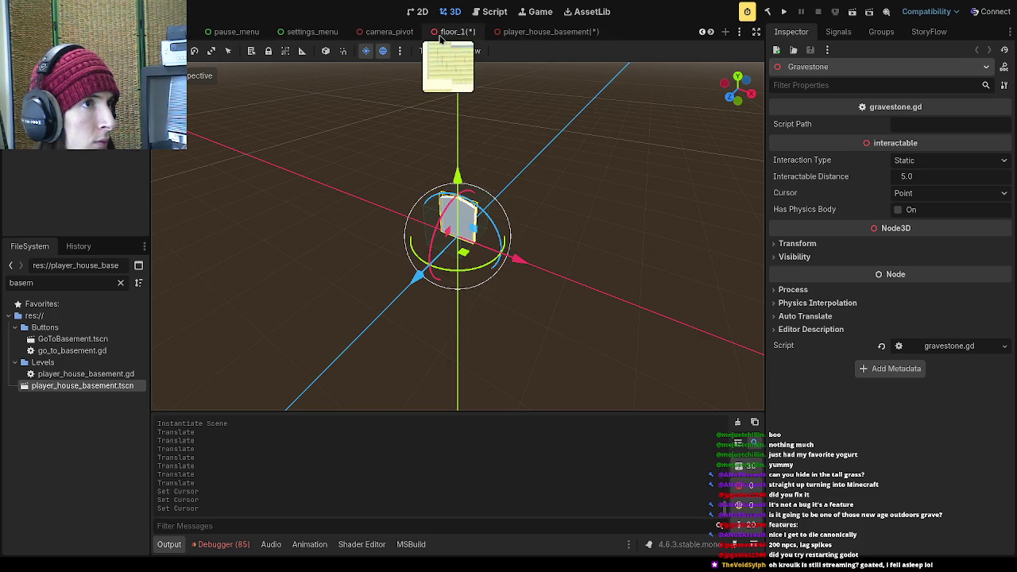
# - Back in floor_1, locate mr.coffin.json in the storyflow scripts folder of the FileSystem
pyautogui.click(440, 37)
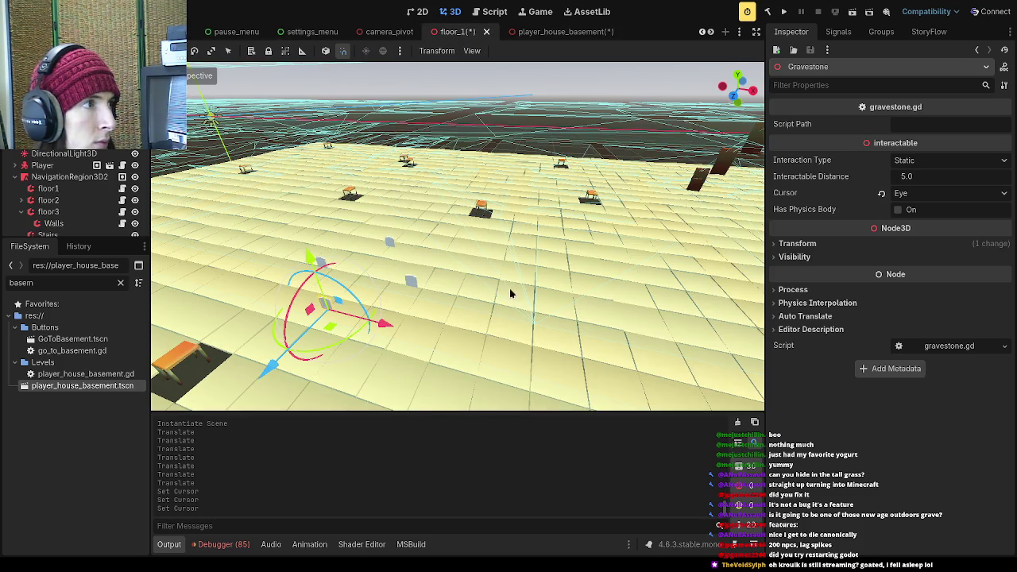
pyautogui.click(120, 283)
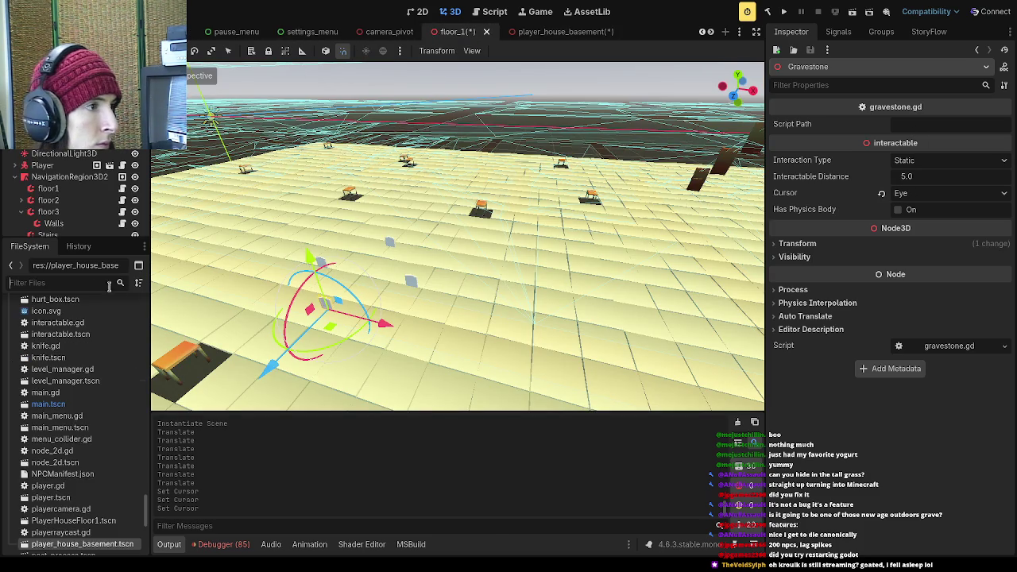
pyautogui.write('script')
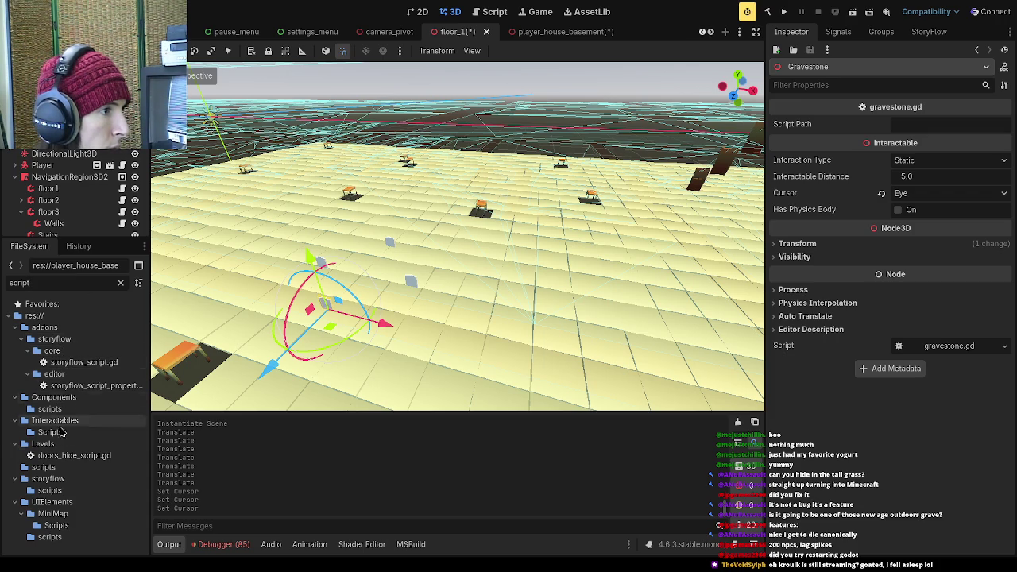
pyautogui.click(50, 491)
pyautogui.click(121, 283)
pyautogui.scroll(-5, 79, 421)
pyautogui.scroll(-4, 17, 485)
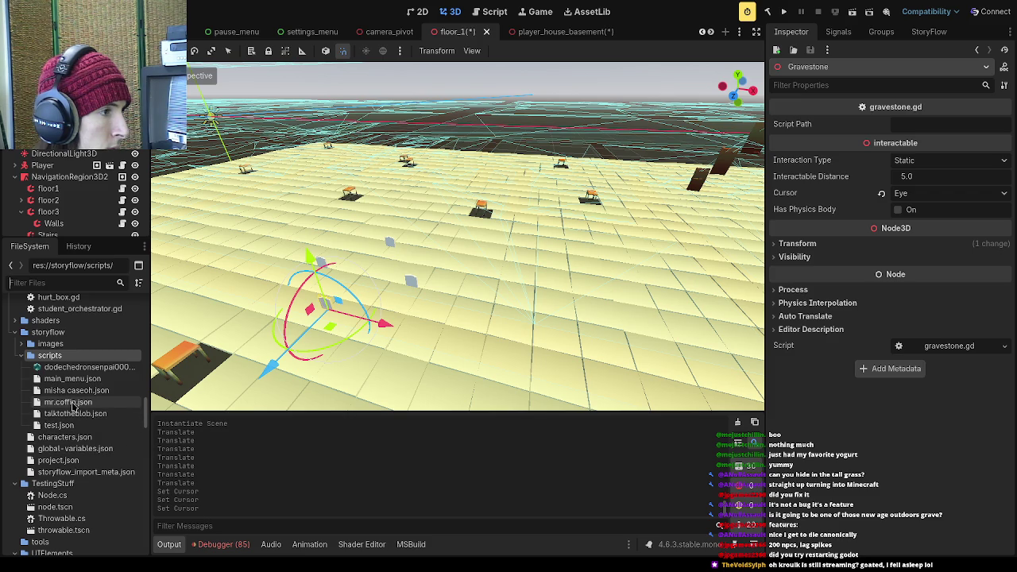
pyautogui.click(70, 403)
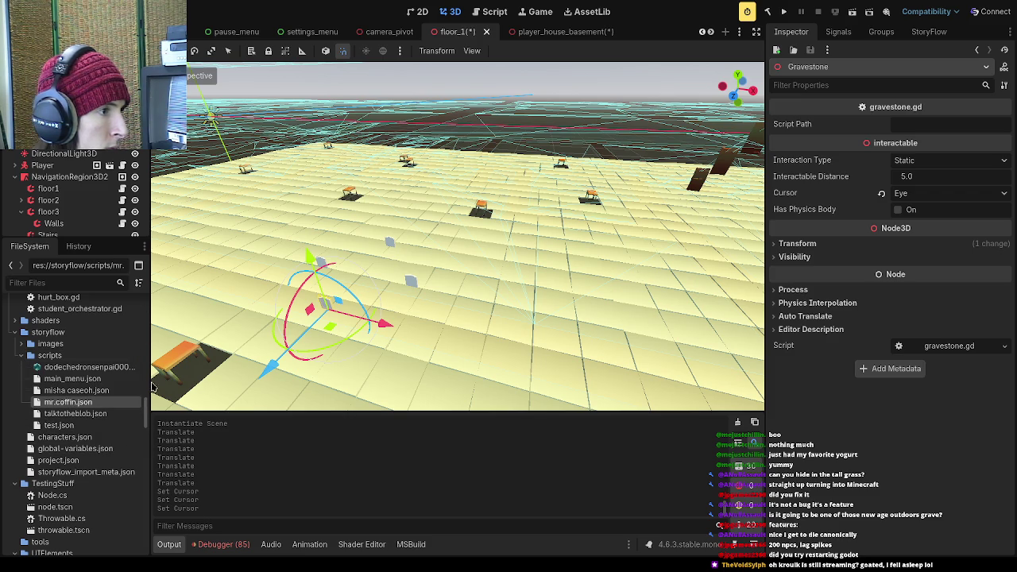
# - Drop mr.coffin.json into the Gravestone's Script Path, trim it to scripts/mr.coffin, and save floor_1
pyautogui.moveTo(135, 435); pyautogui.dragTo(915, 125)
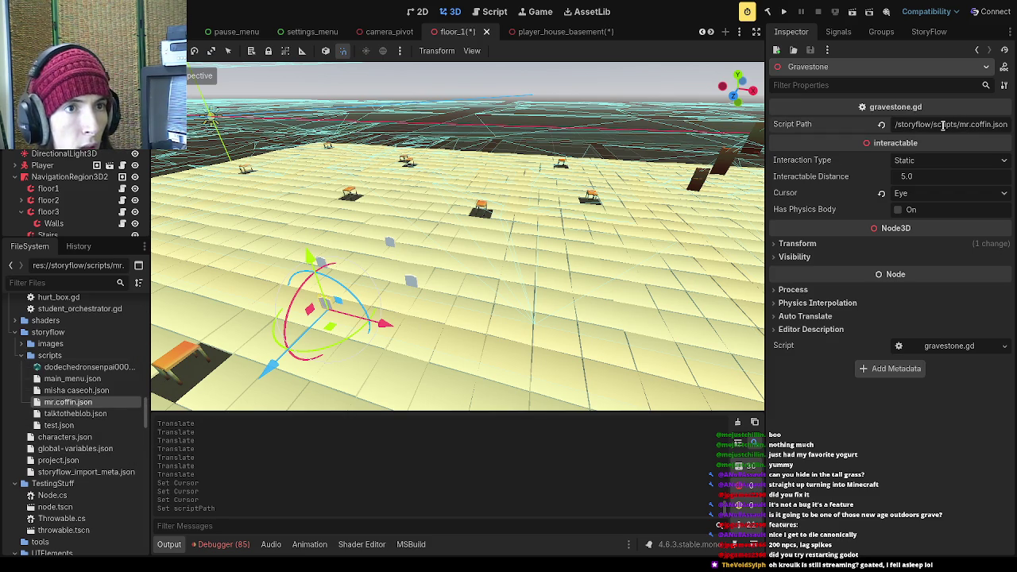
pyautogui.moveTo(933, 124); pyautogui.dragTo(852, 125)
pyautogui.press('BackSpace')
pyautogui.moveTo(970, 125); pyautogui.dragTo(956, 124)
pyautogui.press('BackSpace')
pyautogui.press('BackSpace')
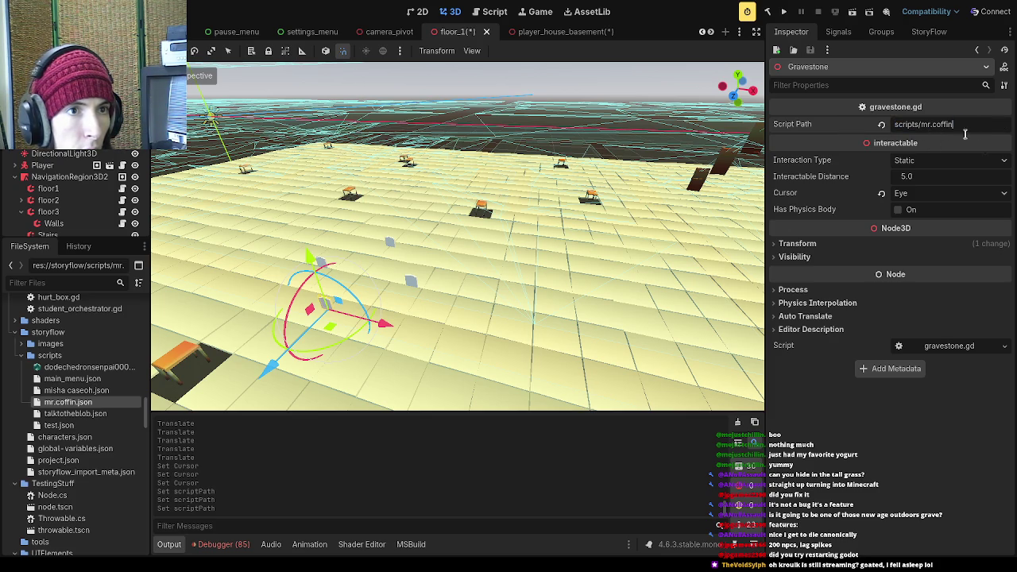
pyautogui.hotkey('ctrl', 's')
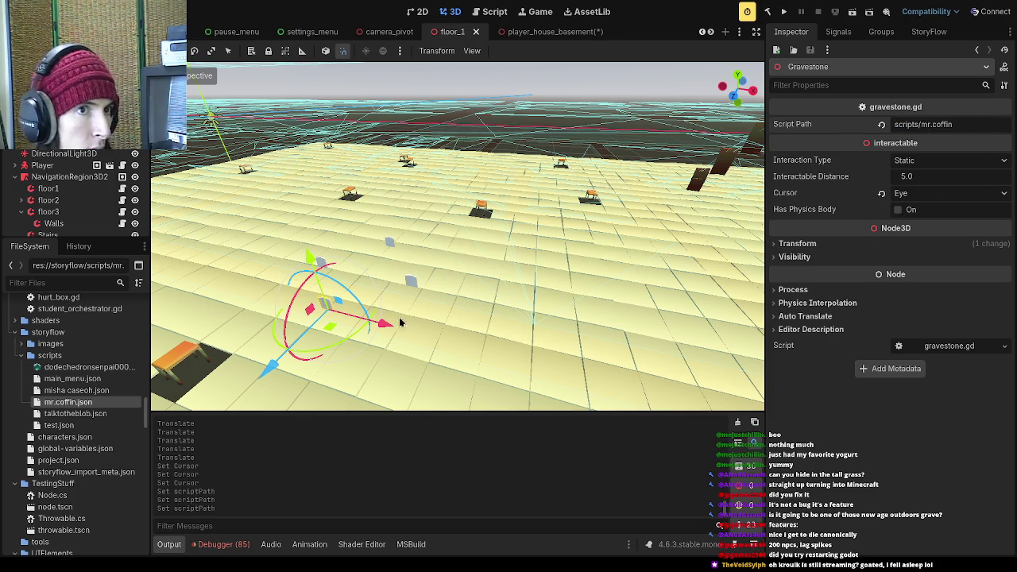
pyautogui.click(402, 294)
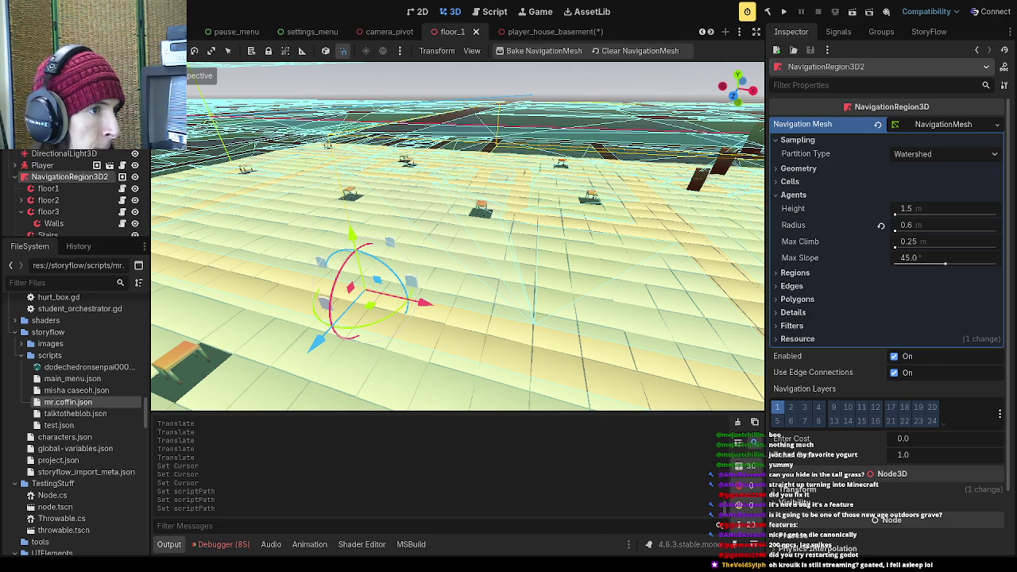
# - Assign misha caseoh.json to Gravestone4's Script Path and edit it to /scripts/misha caseoh
pyautogui.click(390, 242)
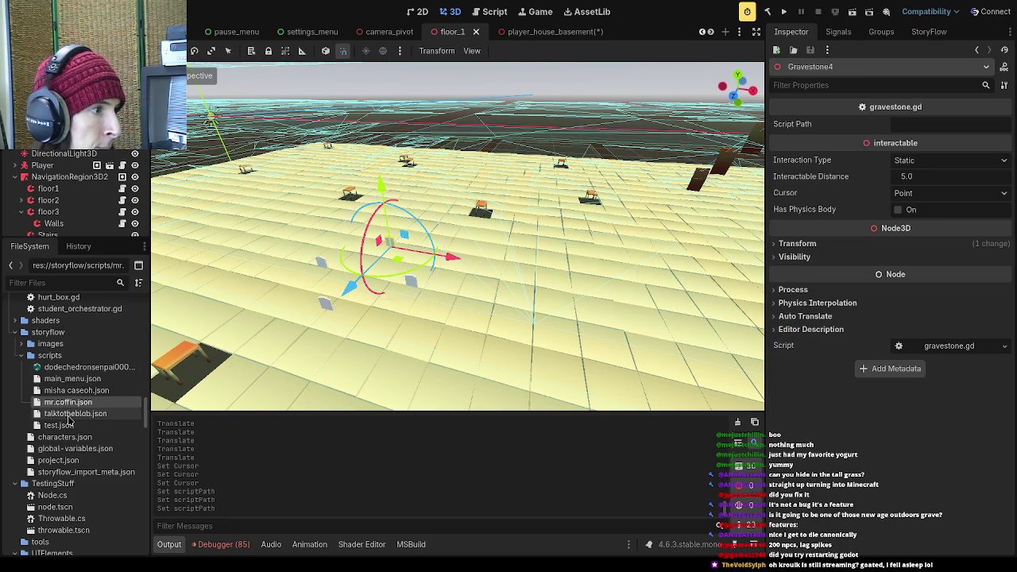
pyautogui.click(57, 391)
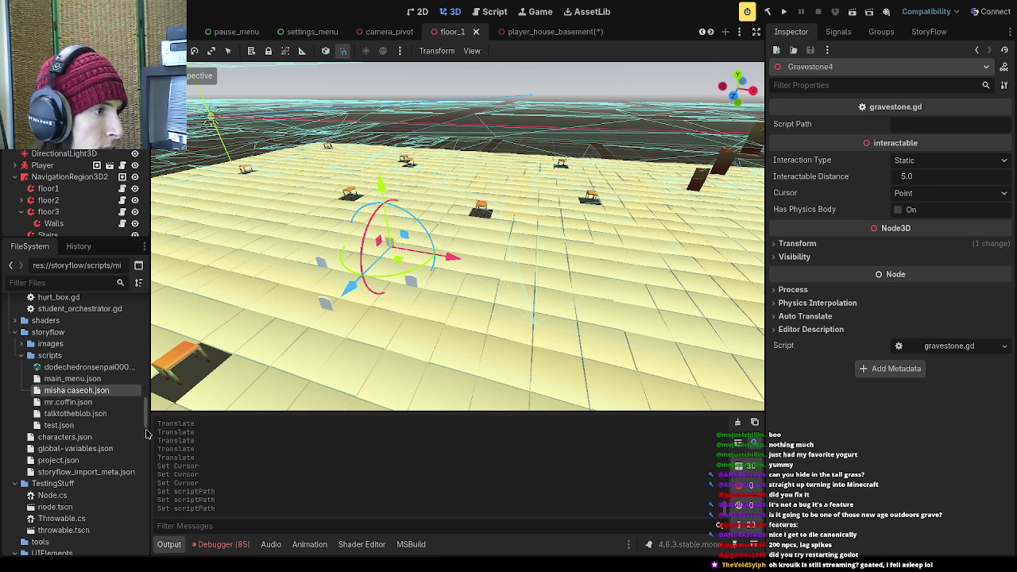
pyautogui.moveTo(150, 429)
pyautogui.mouseDown()
pyautogui.moveTo(878, 151)
pyautogui.moveTo(924, 124)
pyautogui.mouseUp()
pyautogui.click(983, 127)
pyautogui.press('BackSpace')
pyautogui.press('BackSpace')
pyautogui.press('BackSpace')
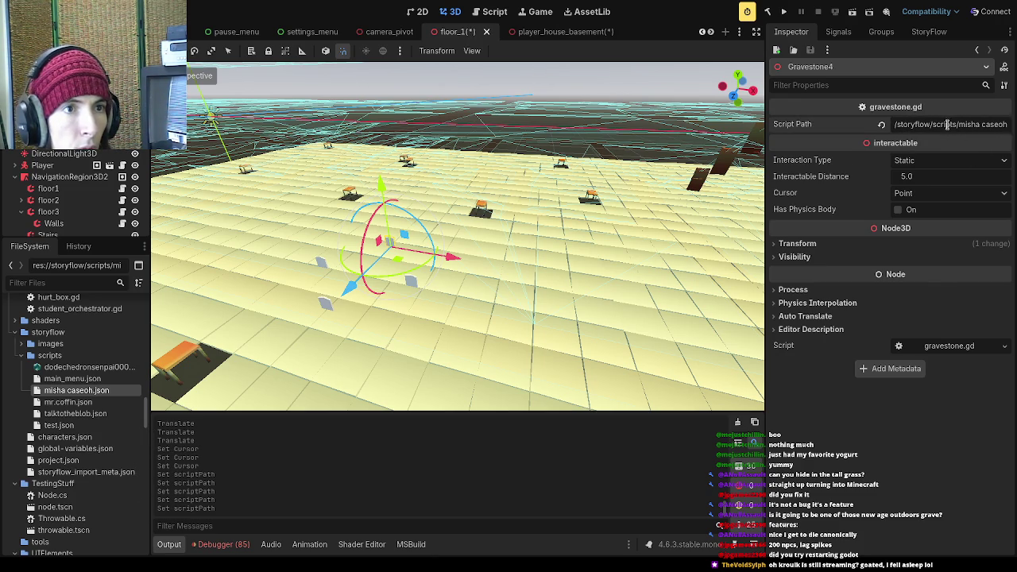
pyautogui.moveTo(935, 124); pyautogui.dragTo(895, 125)
pyautogui.press('BackSpace')
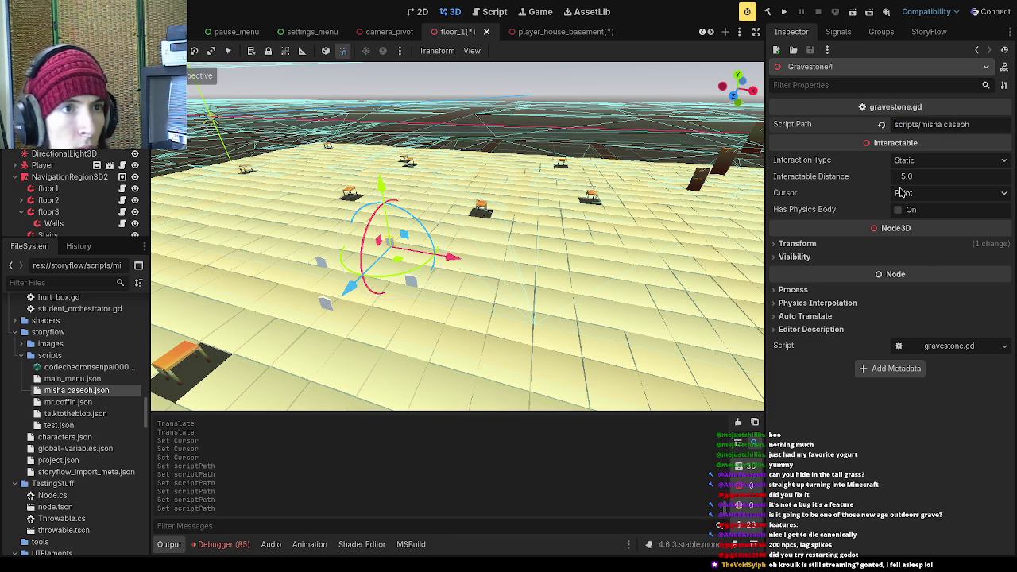
pyautogui.write('/')
pyautogui.hotkey('ctrl', 's')
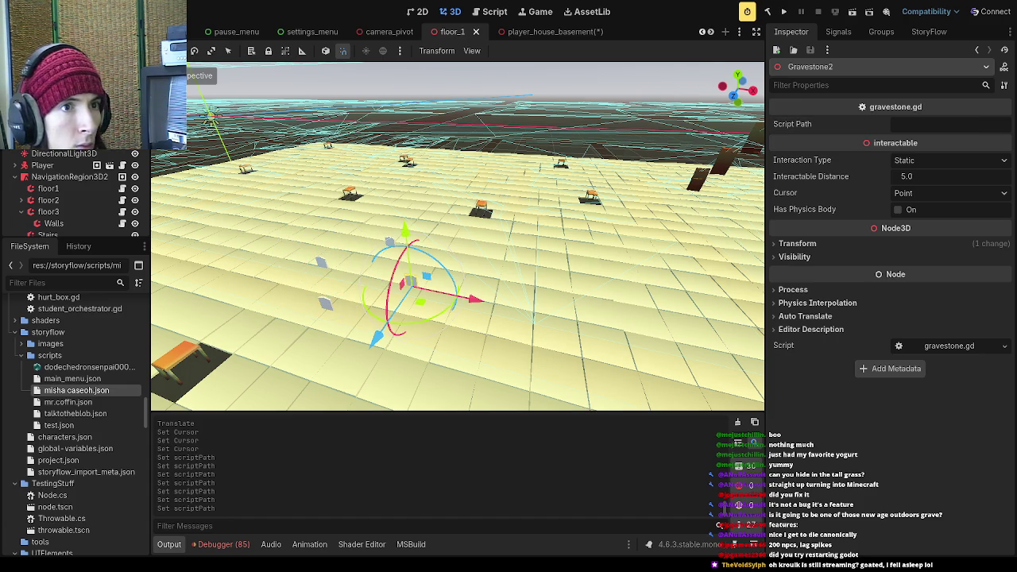
# - Select the Gravestone using /scripts/mr.coffin, save floor_1, and launch the game
pyautogui.click(326, 303)
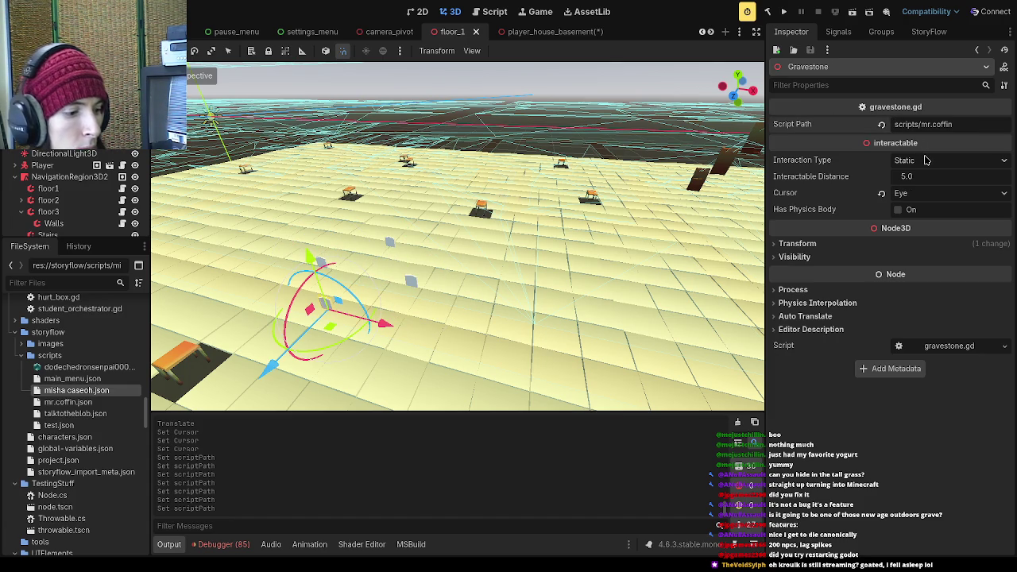
pyautogui.hotkey('ctrl', 's')
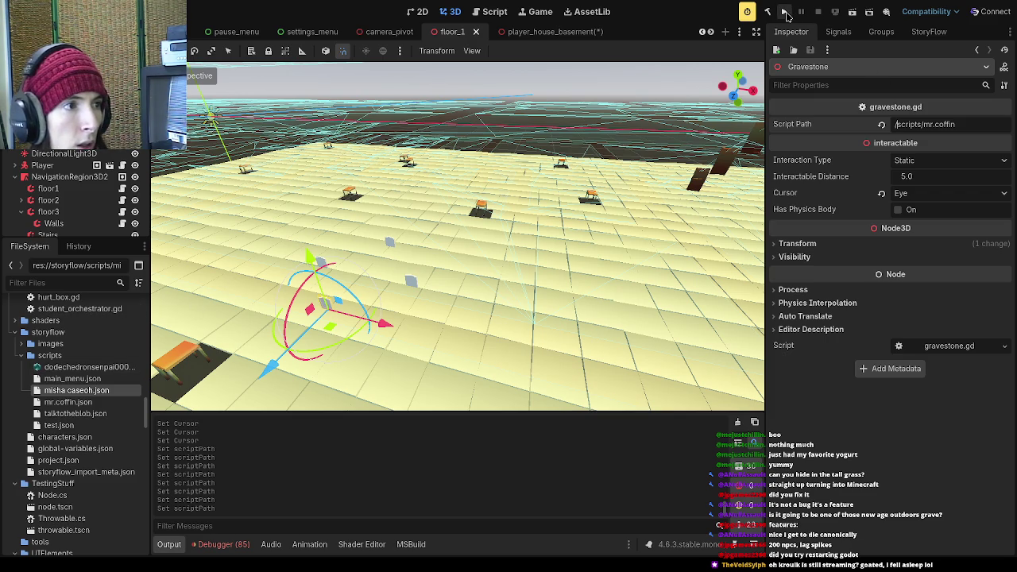
pyautogui.click(785, 13)
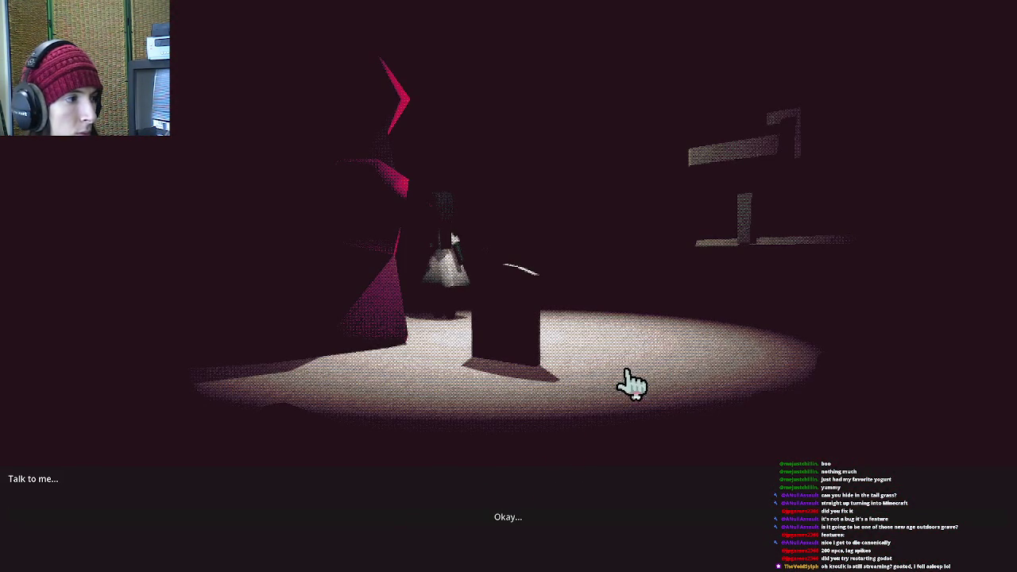
# - In the running game, pick the 'Okay...' reply and advance past the Vampire dialogue card
pyautogui.click(565, 532)
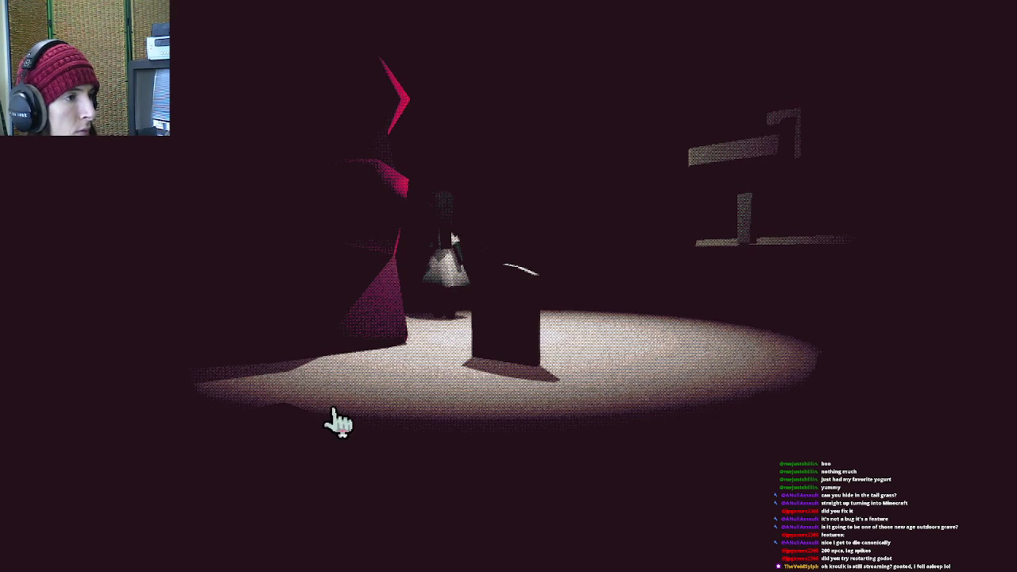
pyautogui.click(297, 385)
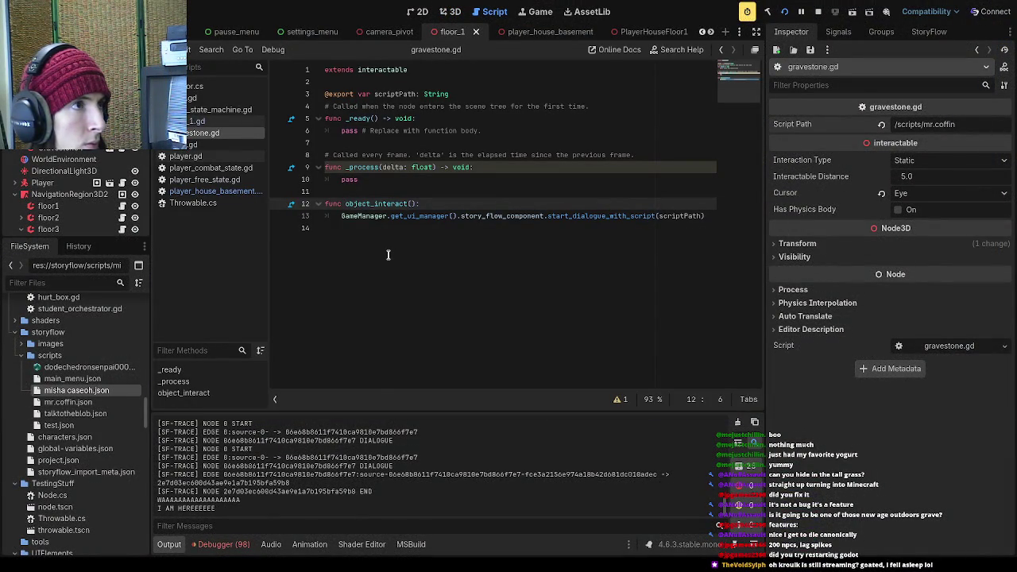
# - Look over the gravestone scene, then select the player_house_basement Gravestone to inspect its empty Script Path
pyautogui.scroll(-10, 620, 33)
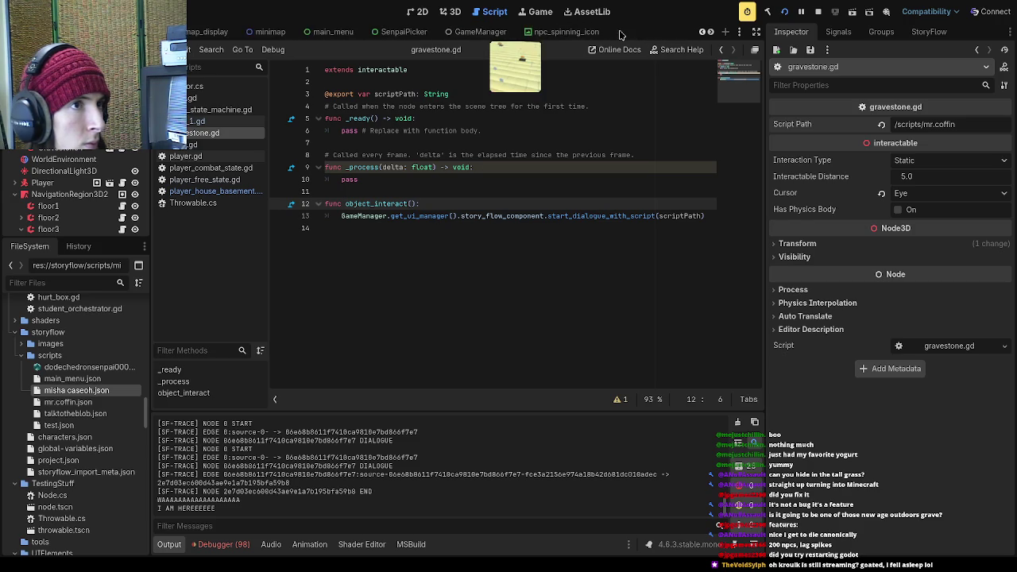
pyautogui.scroll(-3, 620, 33)
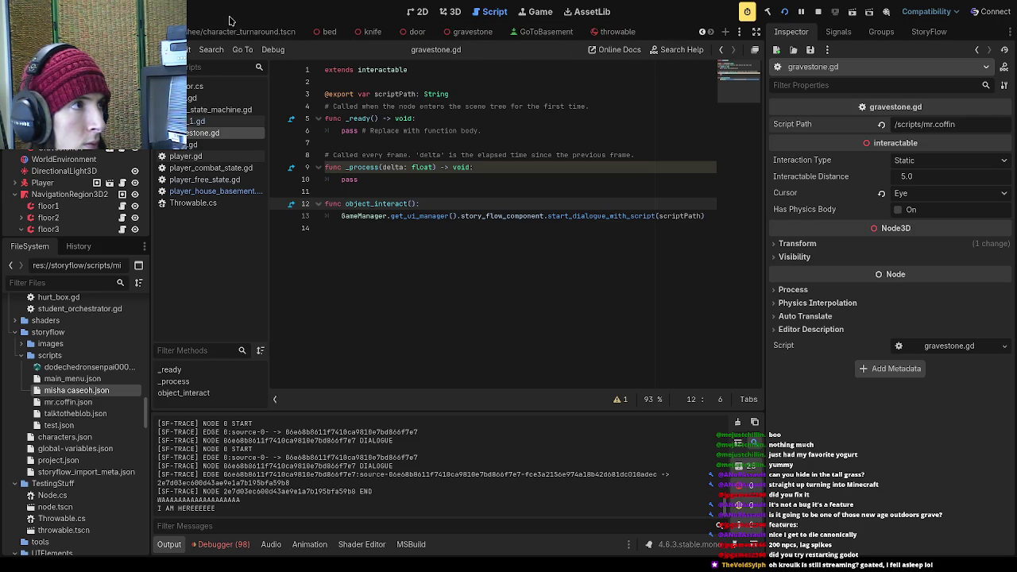
pyautogui.click(456, 34)
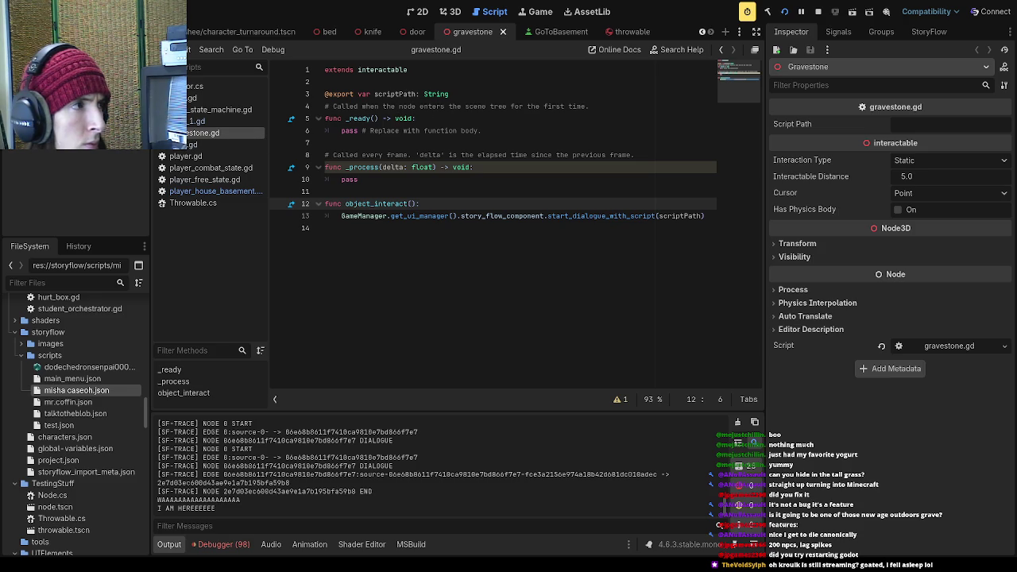
pyautogui.scroll(-4, 414, 36)
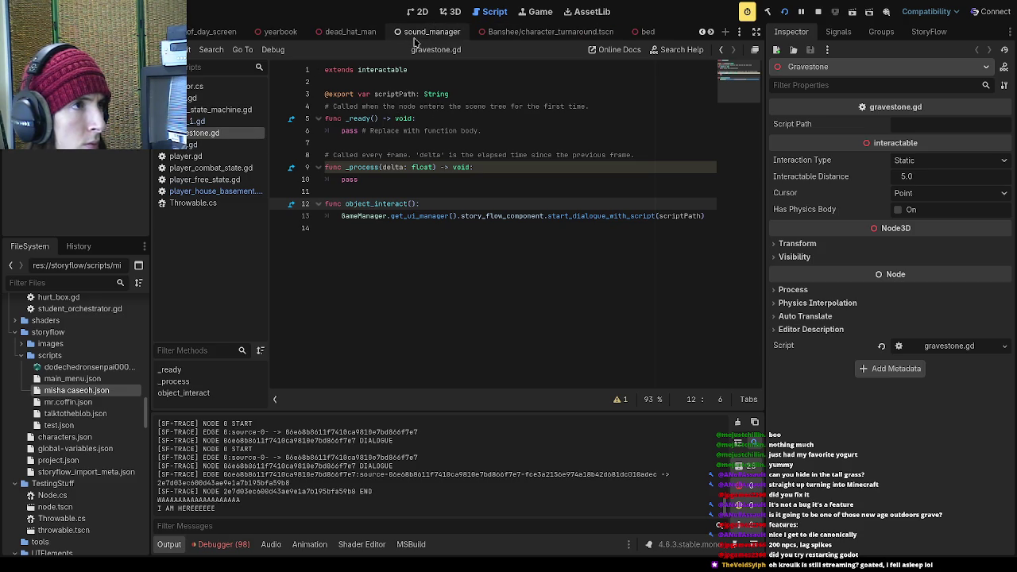
pyautogui.scroll(-8, 414, 36)
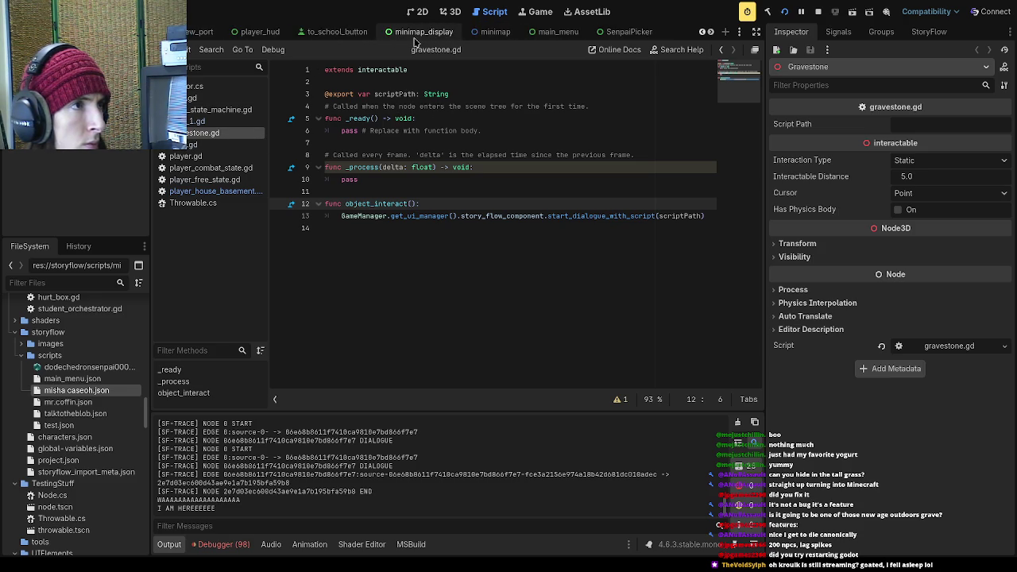
pyautogui.scroll(3, 414, 36)
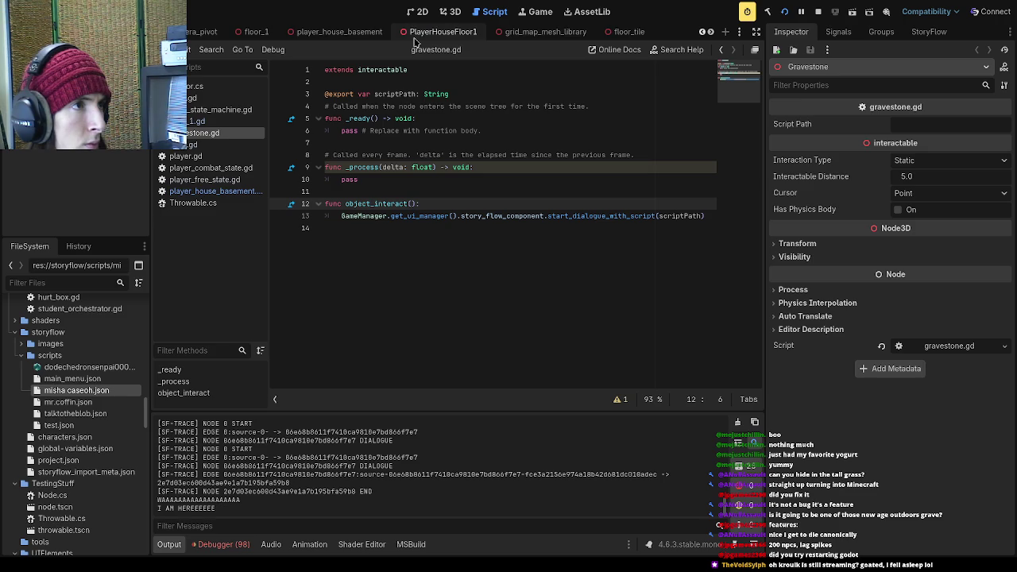
pyautogui.scroll(2, 414, 36)
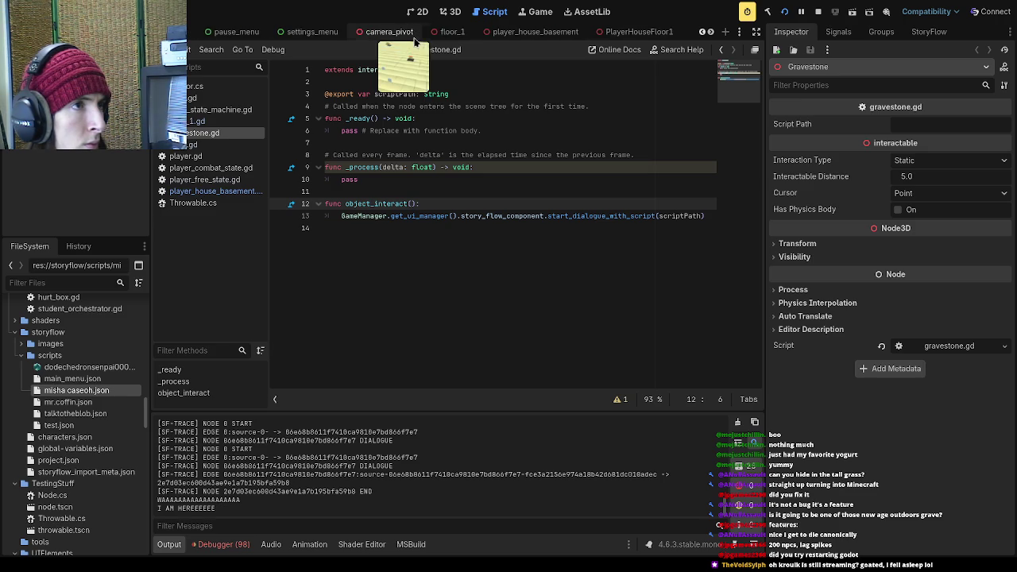
pyautogui.click(534, 34)
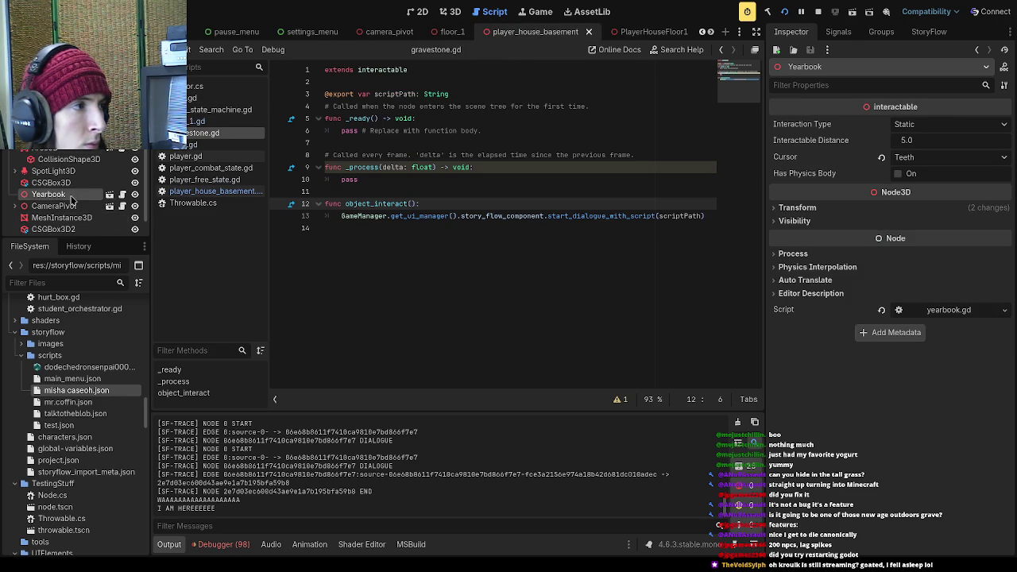
pyautogui.scroll(-1, 68, 220)
pyautogui.click(52, 226)
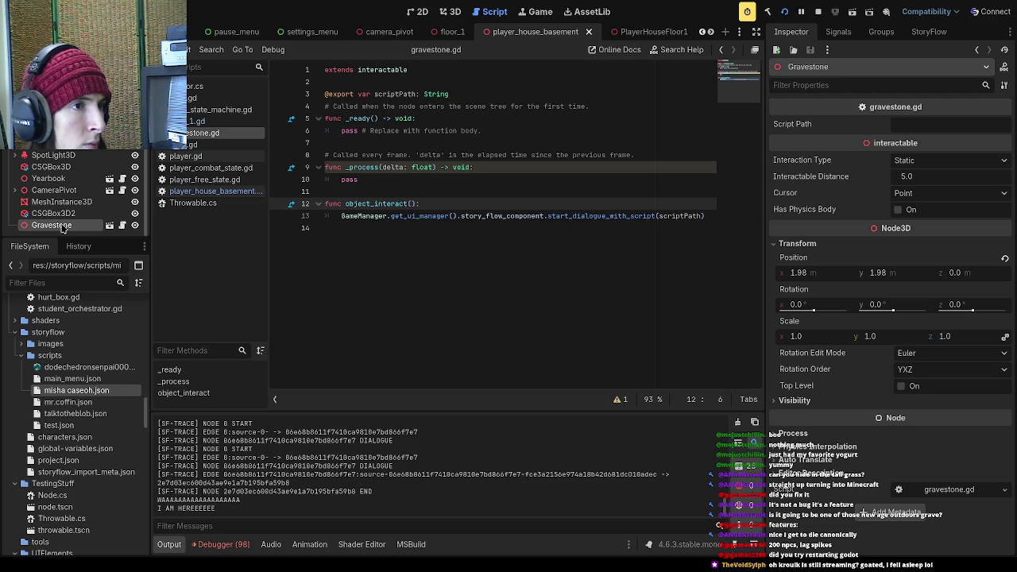
# - Try replacing scriptPath on line 13 with the mr.coffin path, then undo it
pyautogui.click(515, 213)
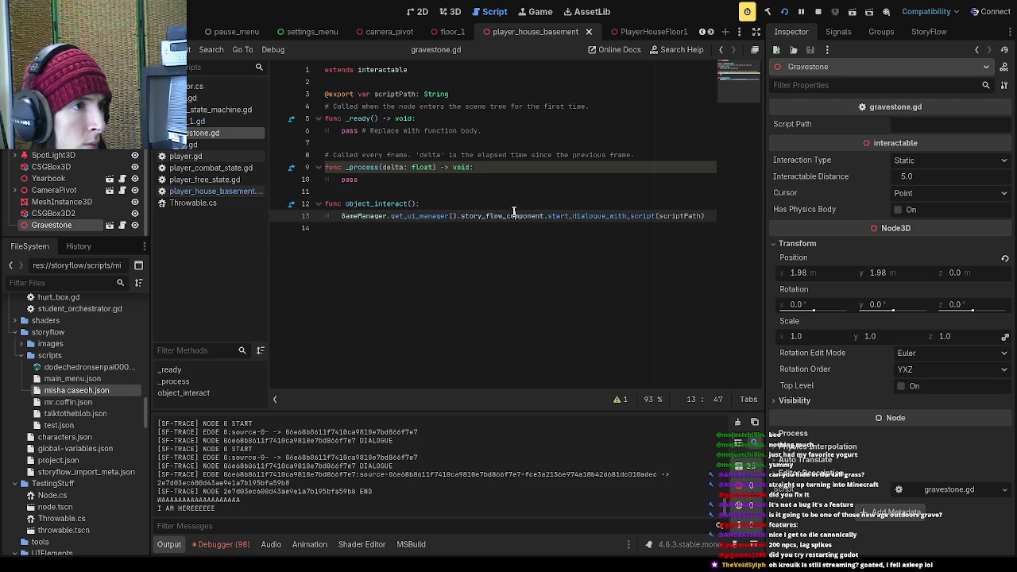
pyautogui.doubleClick(682, 215)
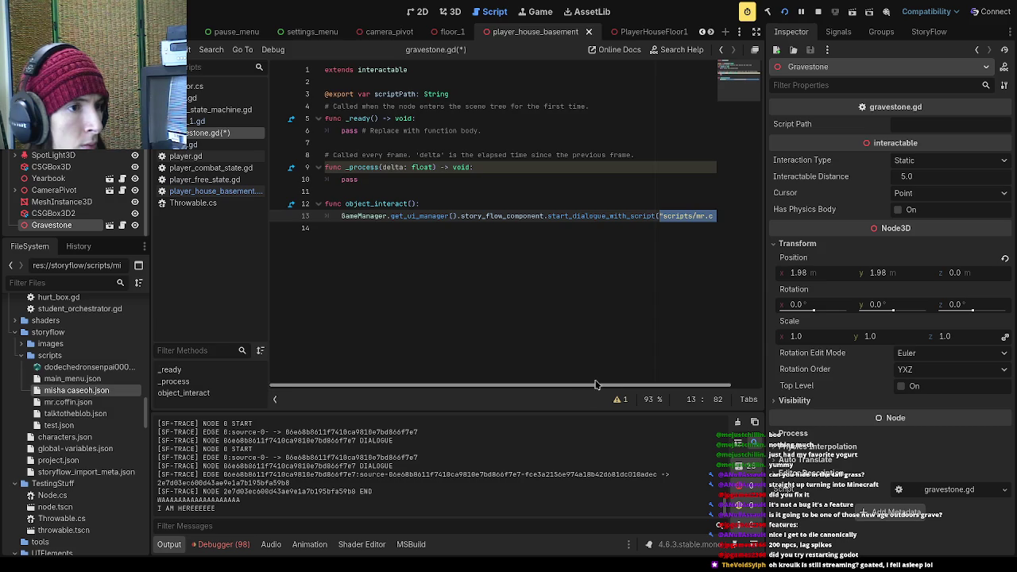
pyautogui.hotkey('ctrl', 'v')
pyautogui.hotkey('ctrl', 'z')
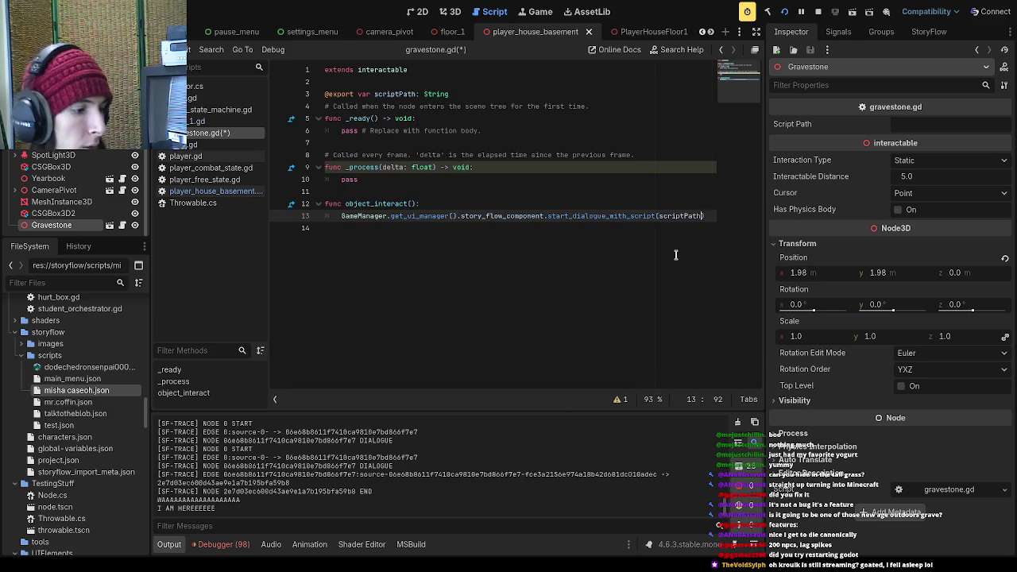
# - Save gravestone.gd, then strip the leading slash from both gravestone paths in floor_1 and save it
pyautogui.hotkey('ctrl', 's')
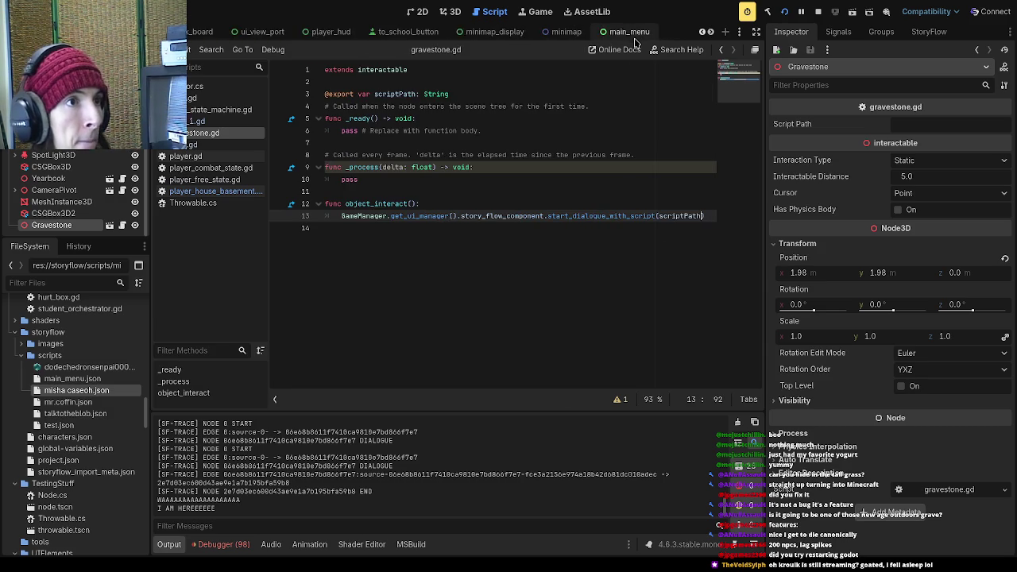
pyautogui.scroll(-3, 540, 31)
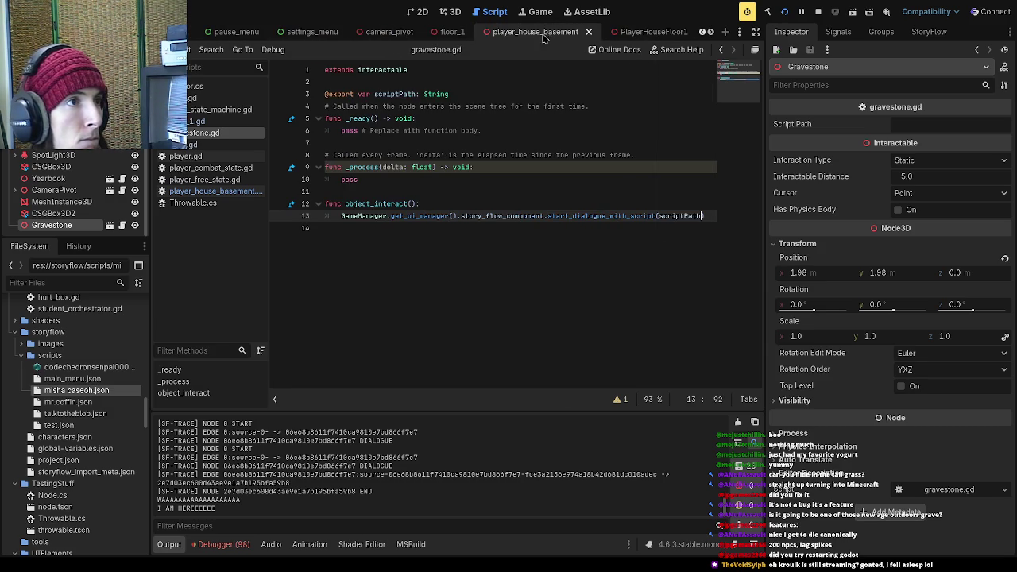
pyautogui.click(451, 36)
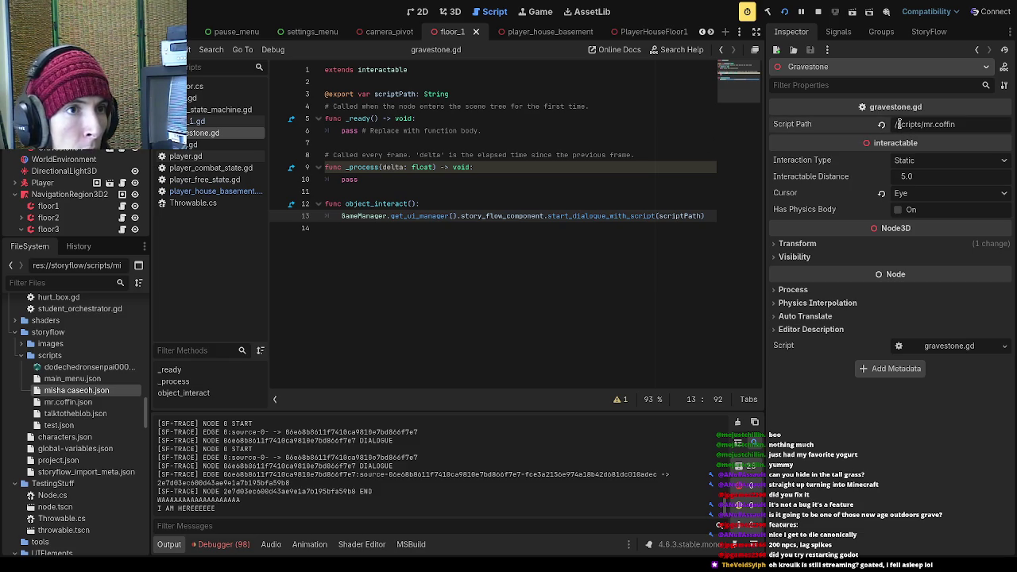
pyautogui.press('Return')
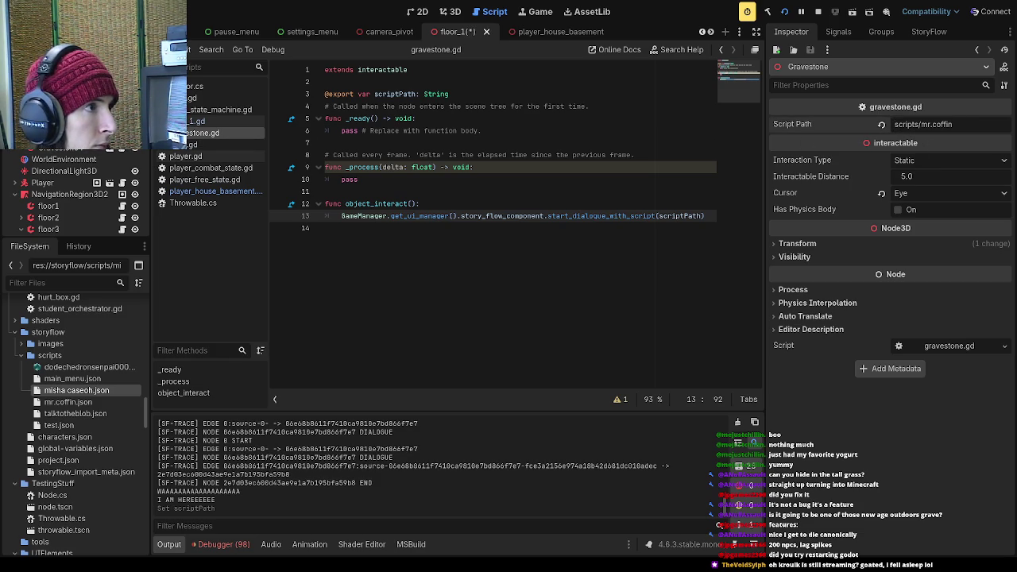
pyautogui.click(64, 136)
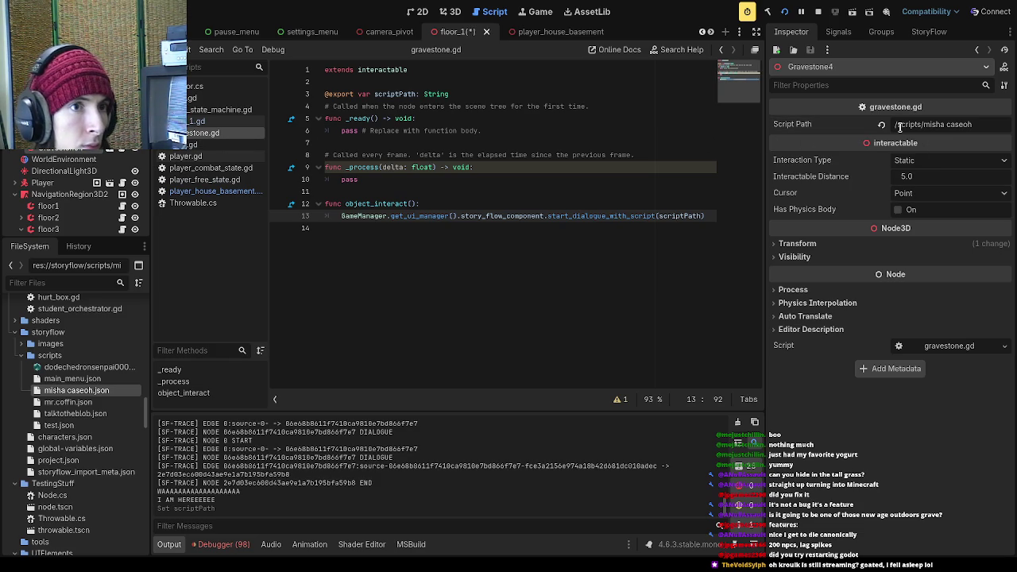
pyautogui.hotkey('ctrl', 's')
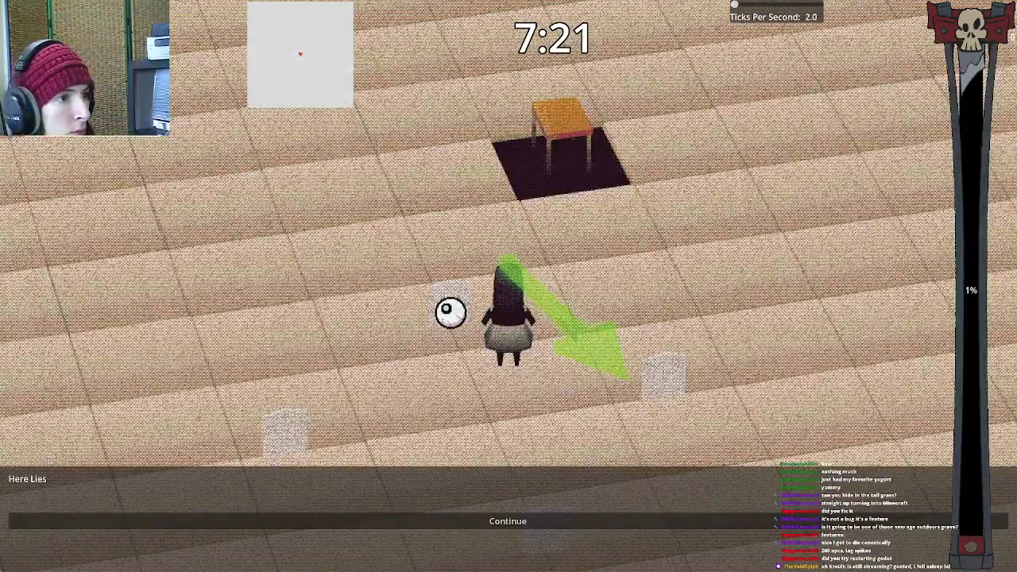
pyautogui.click(489, 534)
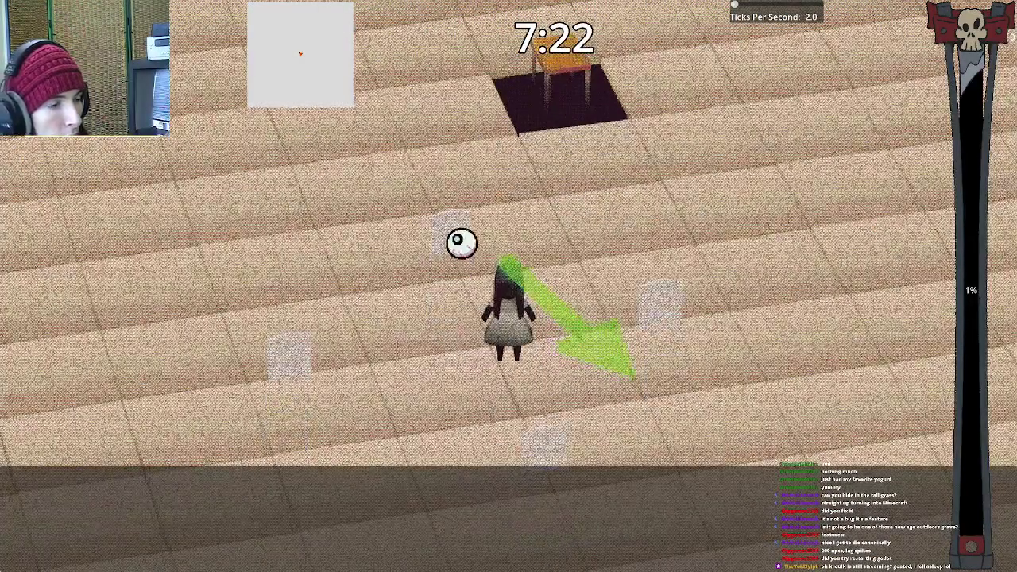
pyautogui.click(457, 238)
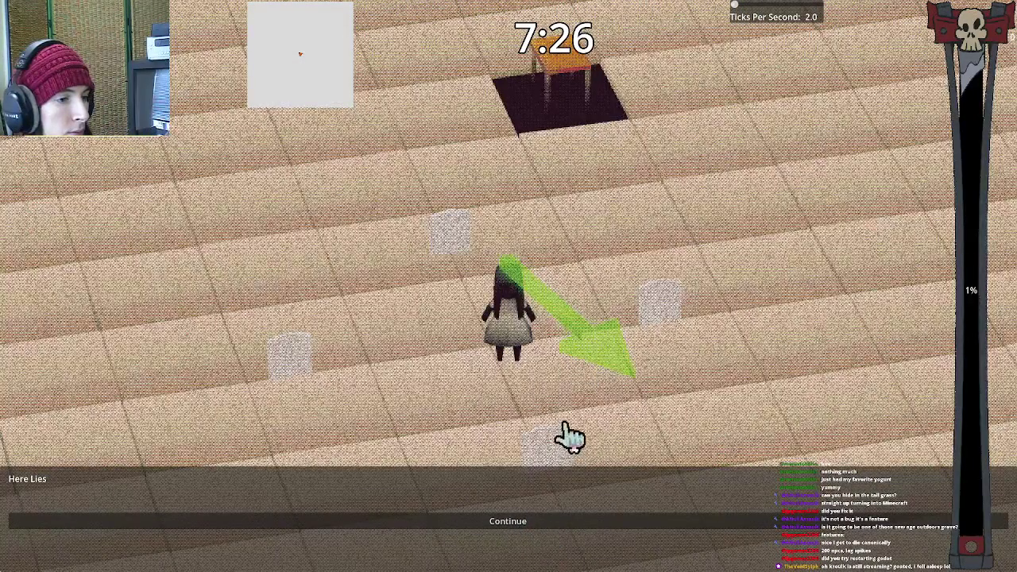
pyautogui.press('Return')
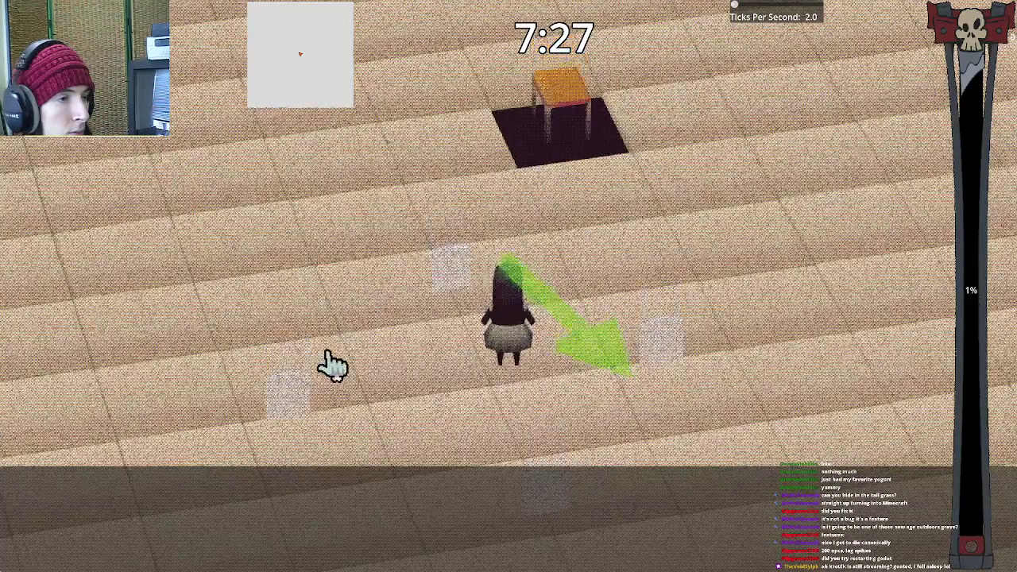
pyautogui.press('Escape')
pyautogui.click(520, 318)
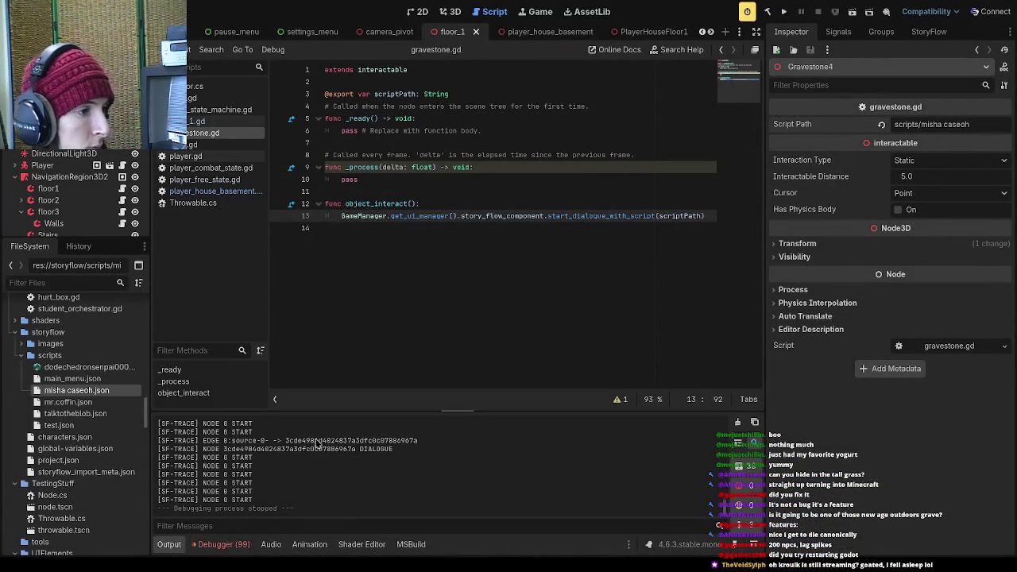
# - Check the profiler and output log, then select story_flow_component in line 13's dialogue call
pyautogui.click(229, 549)
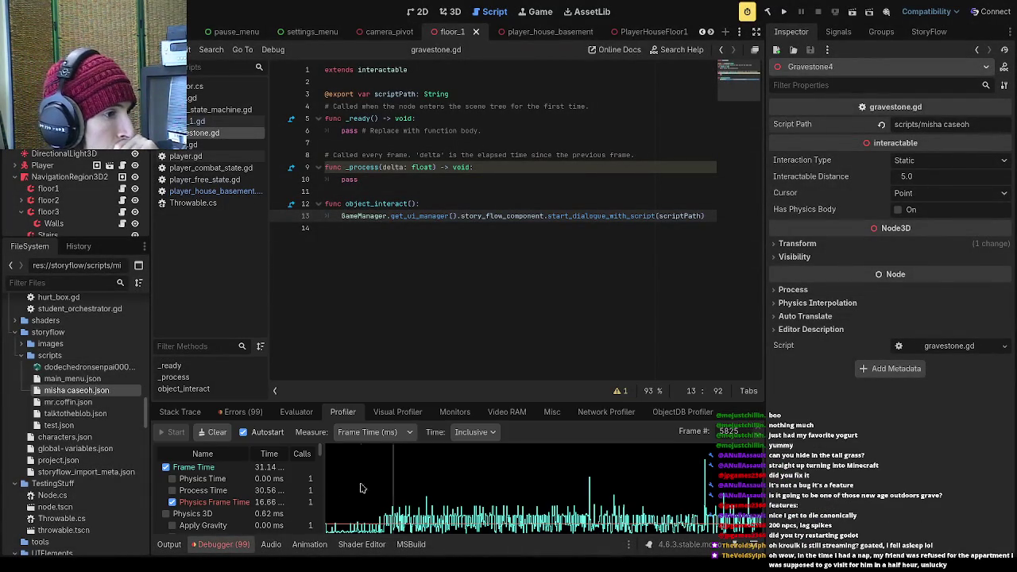
pyautogui.click(169, 546)
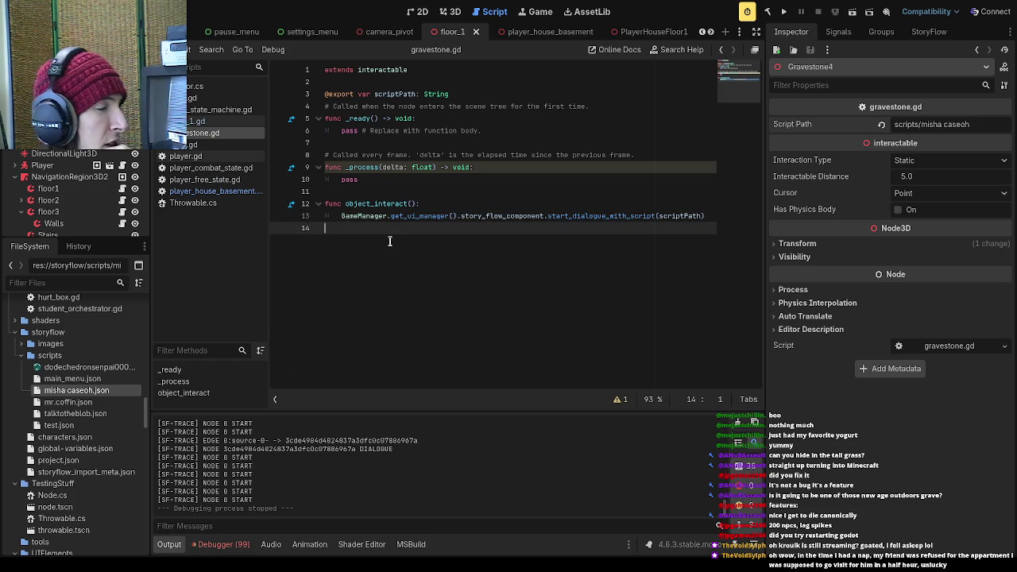
pyautogui.click(483, 216)
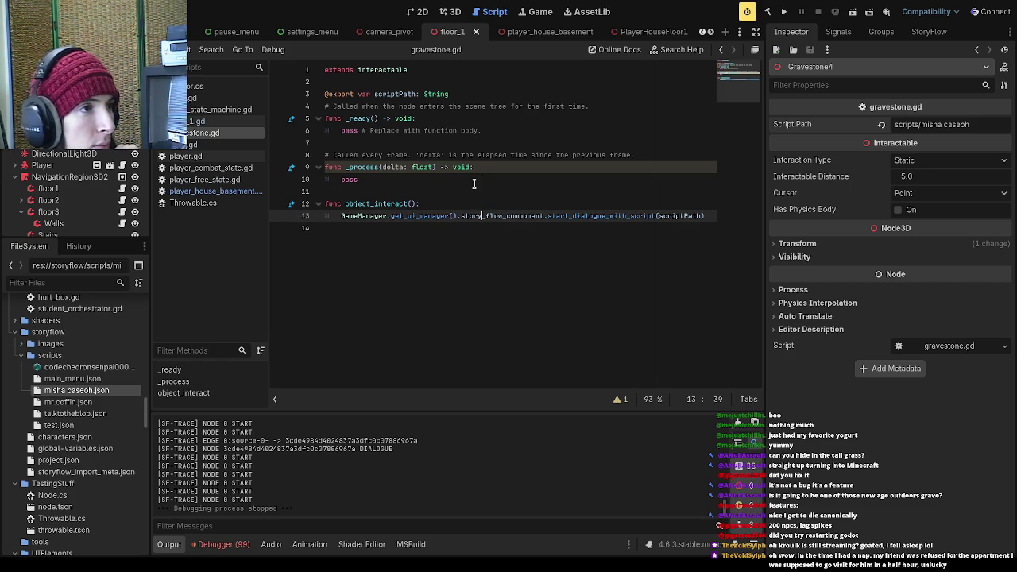
pyautogui.click(474, 183)
pyautogui.click(469, 191)
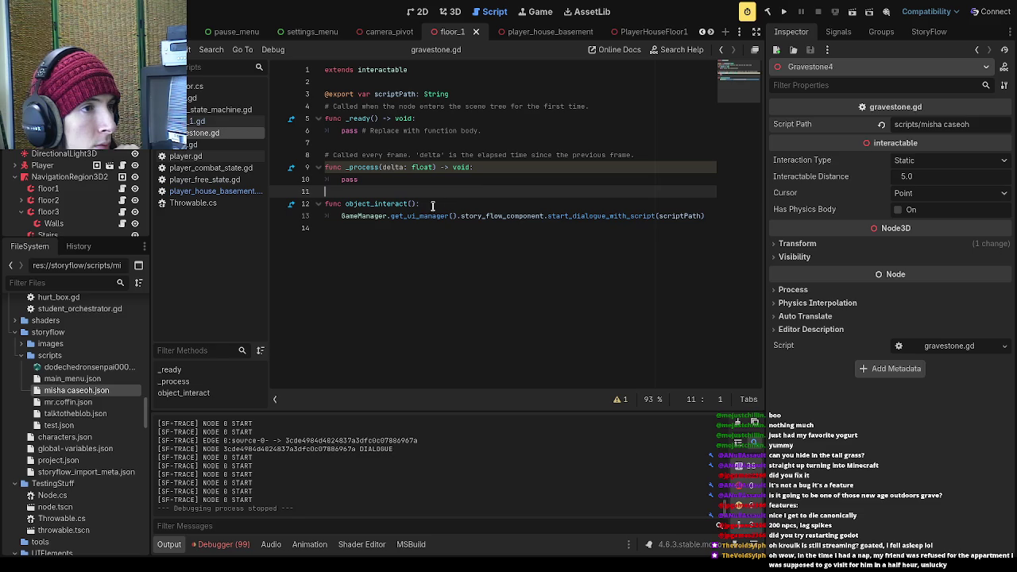
pyautogui.moveTo(544, 216); pyautogui.dragTo(460, 216)
# - Filter files for 'ui', open ui.tscn, reparent StoryFlowComponent in its tree, and run the project
pyautogui.click(83, 283)
pyautogui.write('ui')
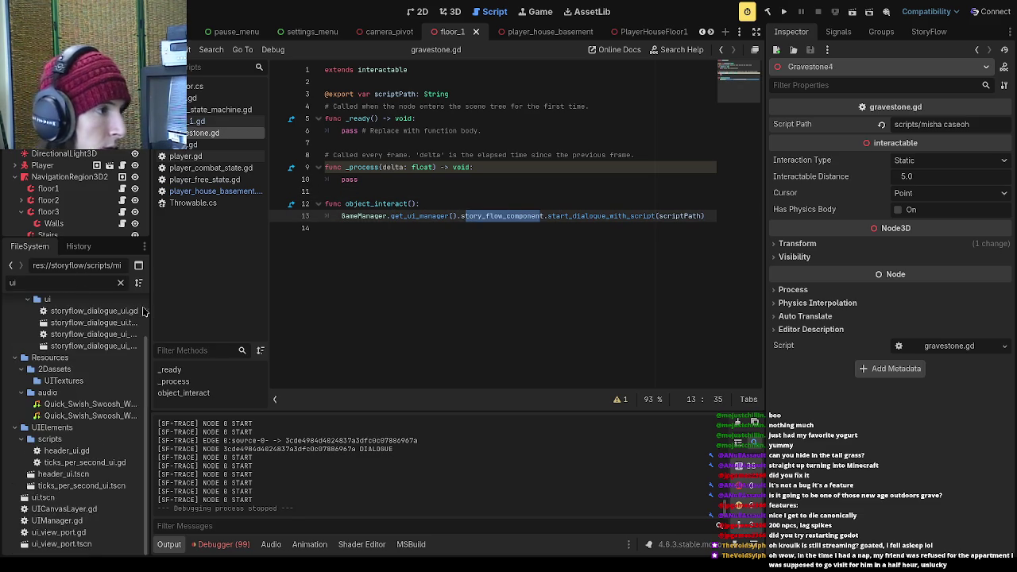
pyautogui.doubleClick(69, 498)
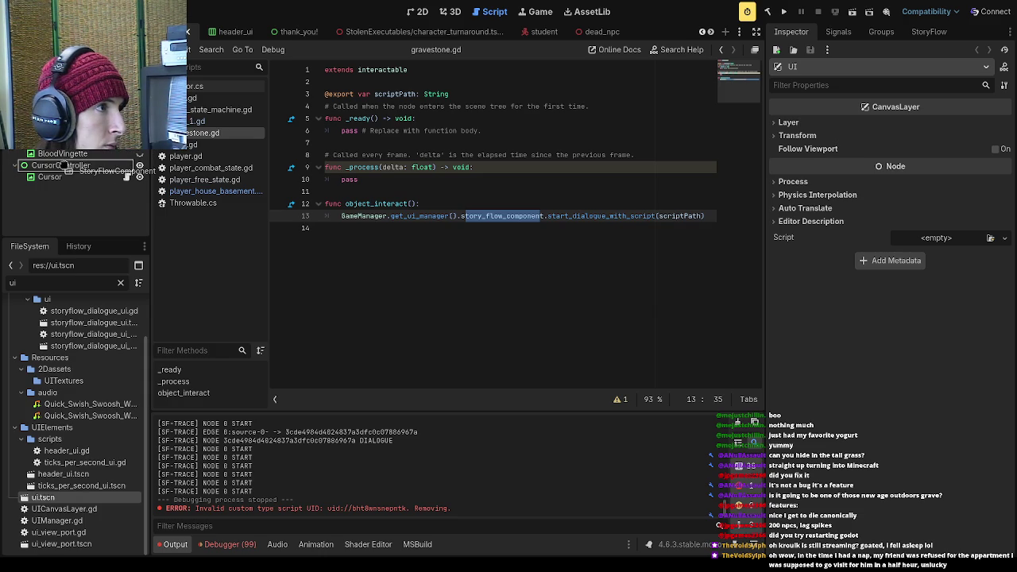
pyautogui.moveTo(64, 165); pyautogui.dragTo(65, 165)
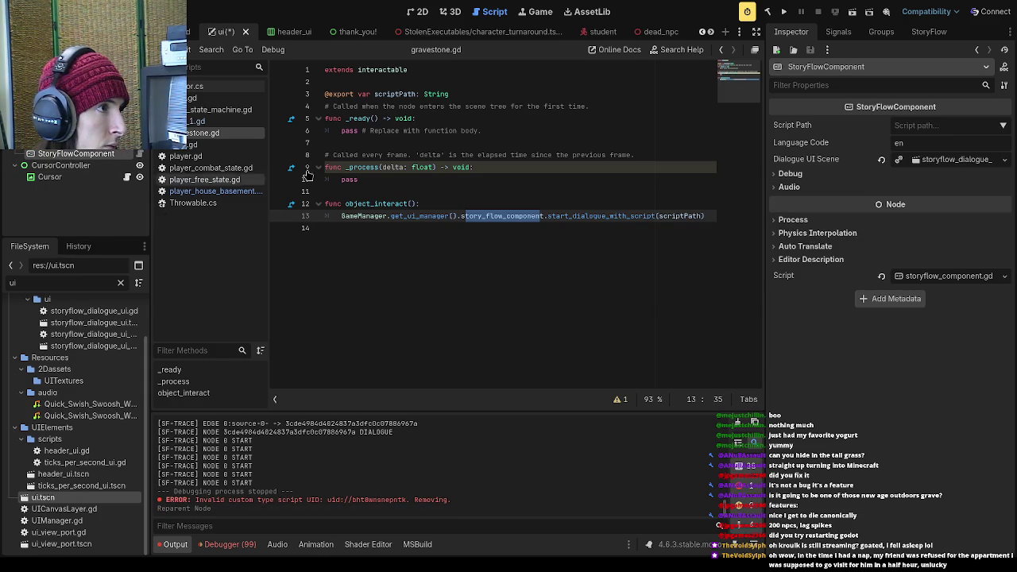
pyautogui.click(783, 11)
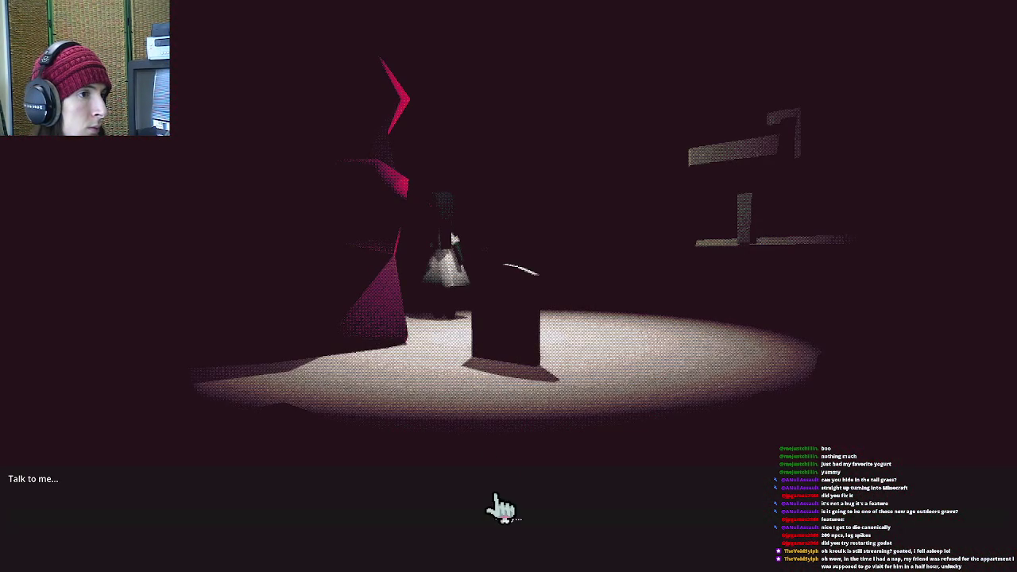
# - Play through to school, walk to the gravestones to trigger the dialogue, then quit from the pause menu
pyautogui.click(501, 520)
pyautogui.press('Return')
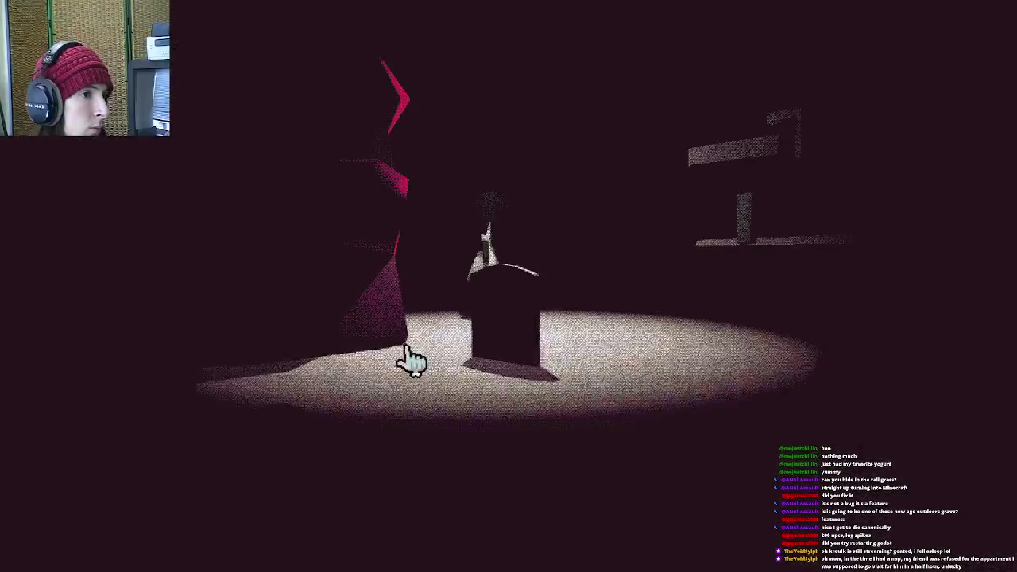
pyautogui.click(549, 294)
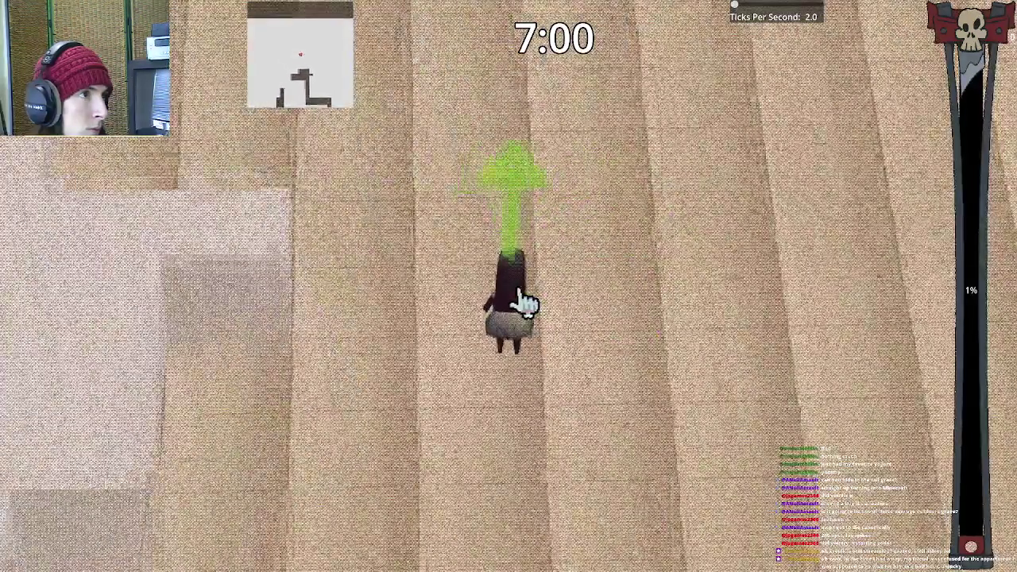
pyautogui.press('w')
pyautogui.press('w')
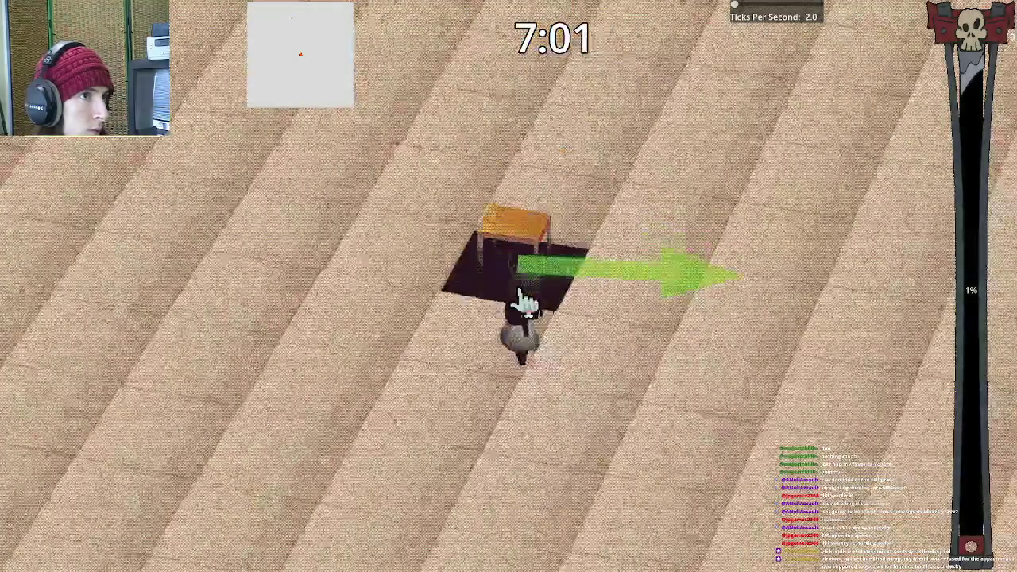
pyautogui.press('w')
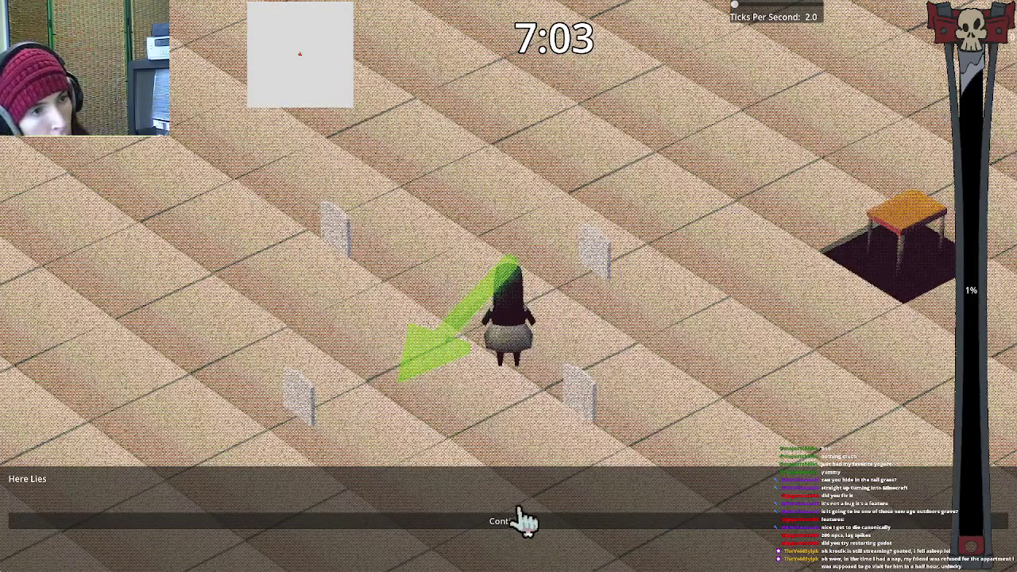
pyautogui.press('e')
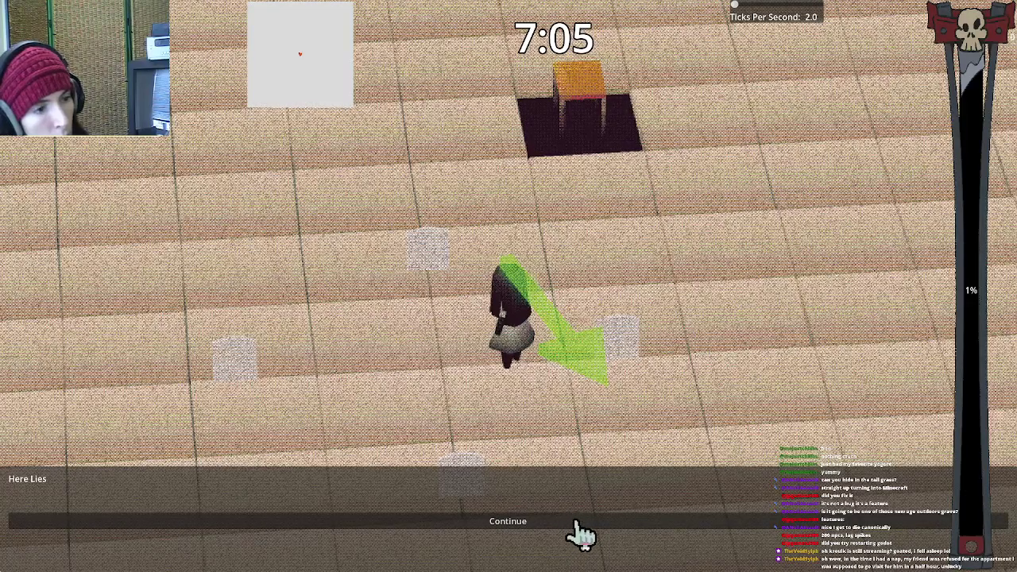
pyautogui.press('Escape')
pyautogui.click(530, 295)
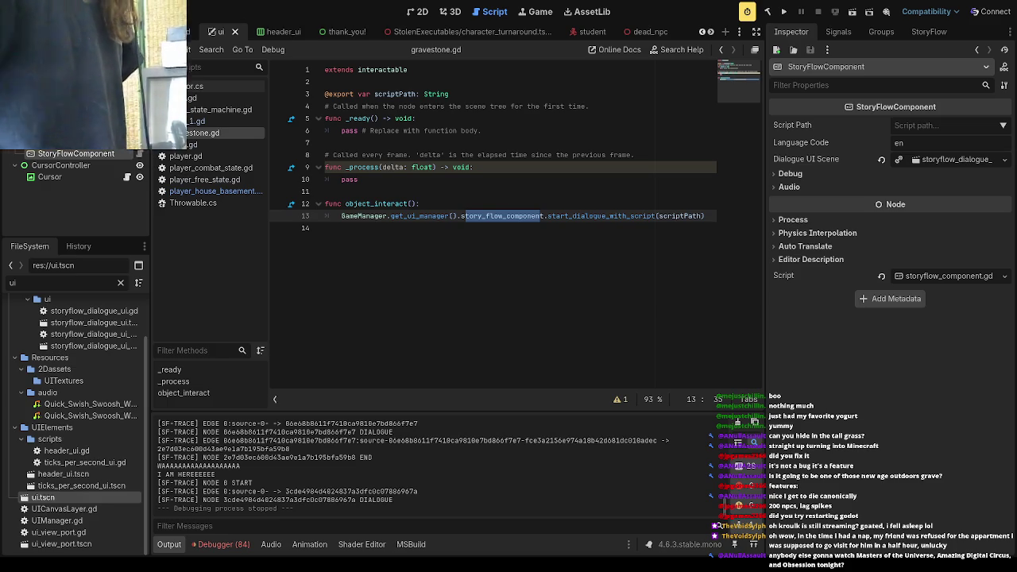
pyautogui.click(479, 278)
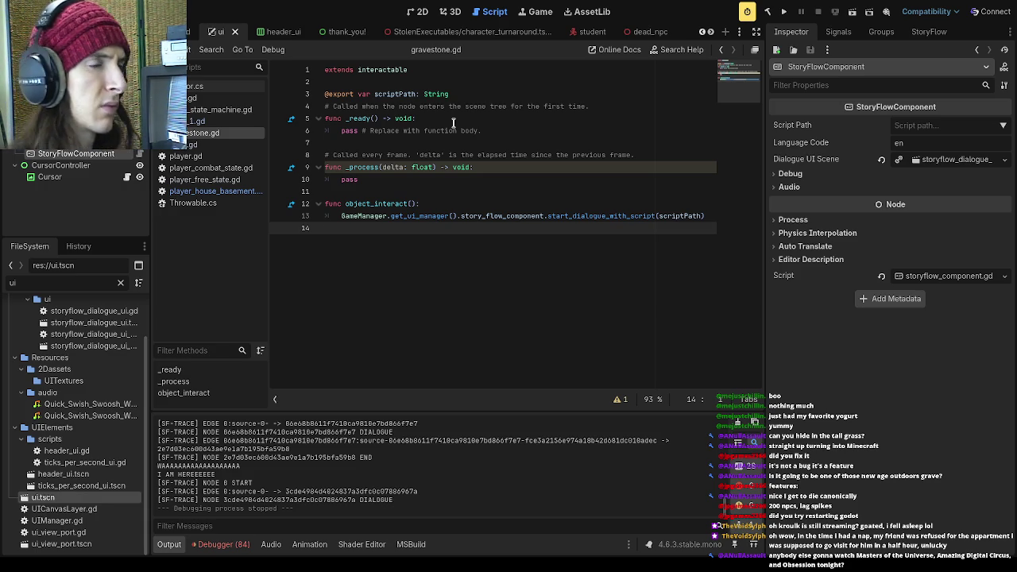
# - Step through gravestone.gd's _ready and _process lines, then switch to the dead_npc scene
pyautogui.click(402, 132)
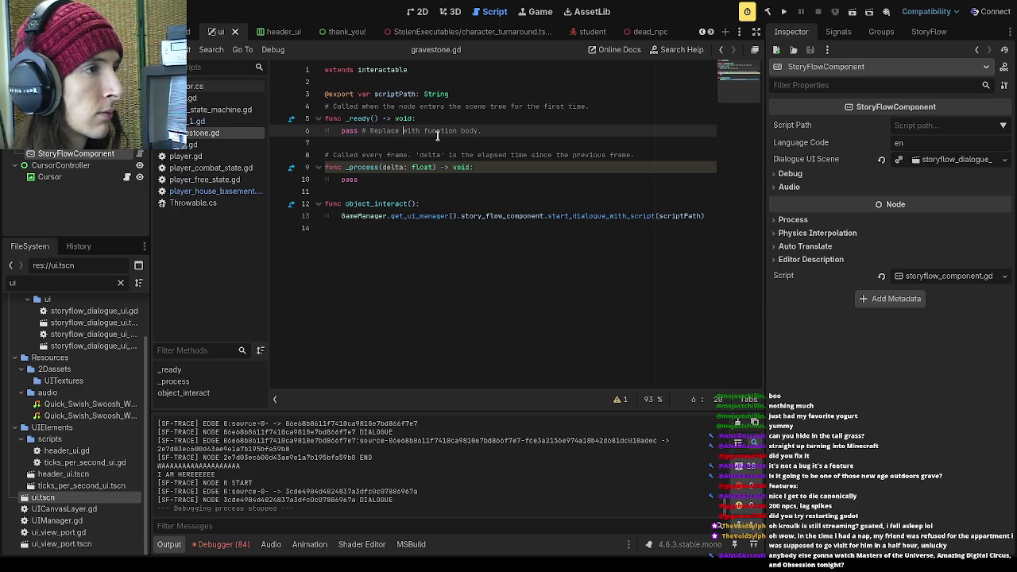
pyautogui.click(444, 142)
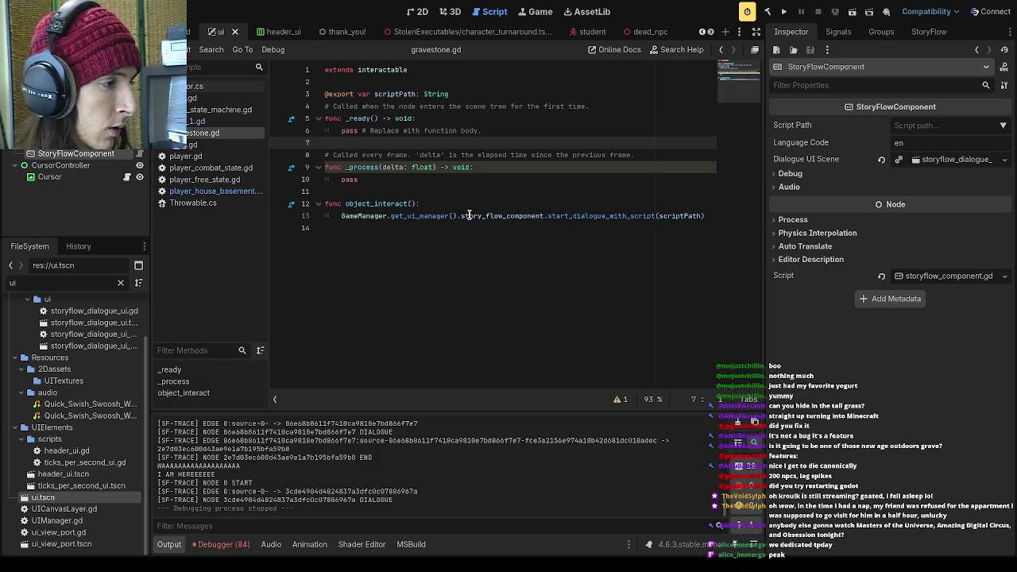
pyautogui.click(453, 192)
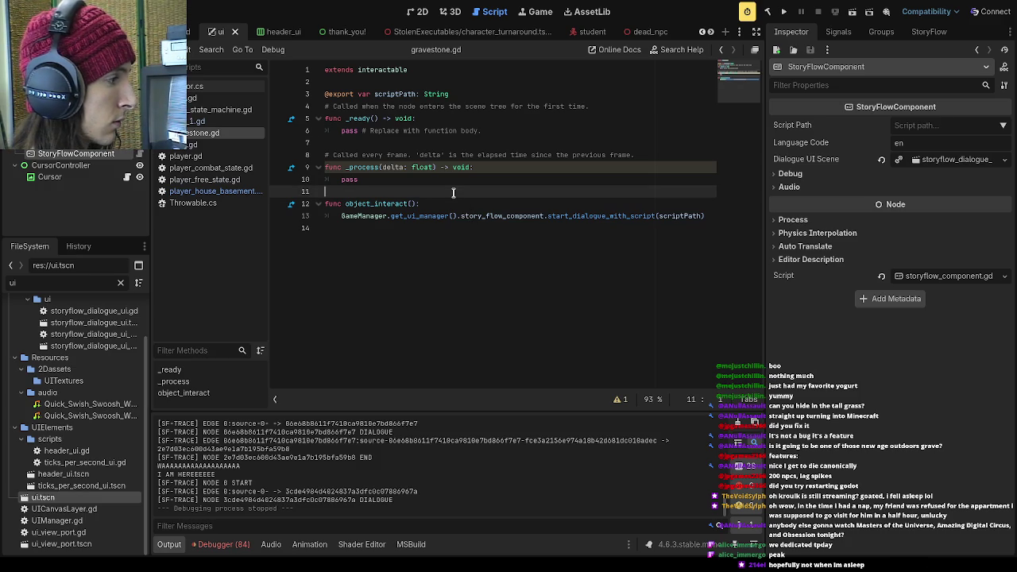
pyautogui.click(411, 154)
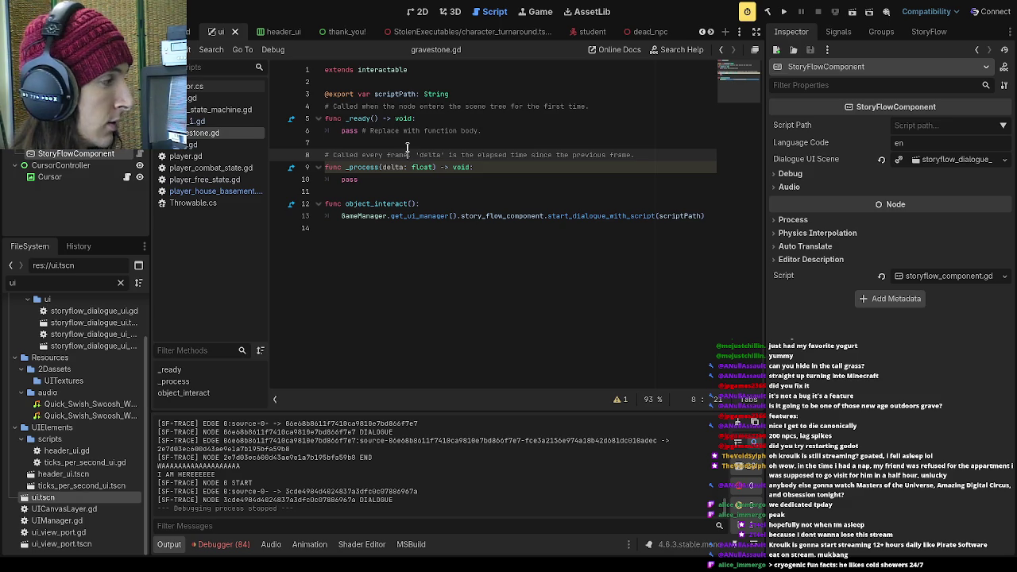
pyautogui.click(482, 182)
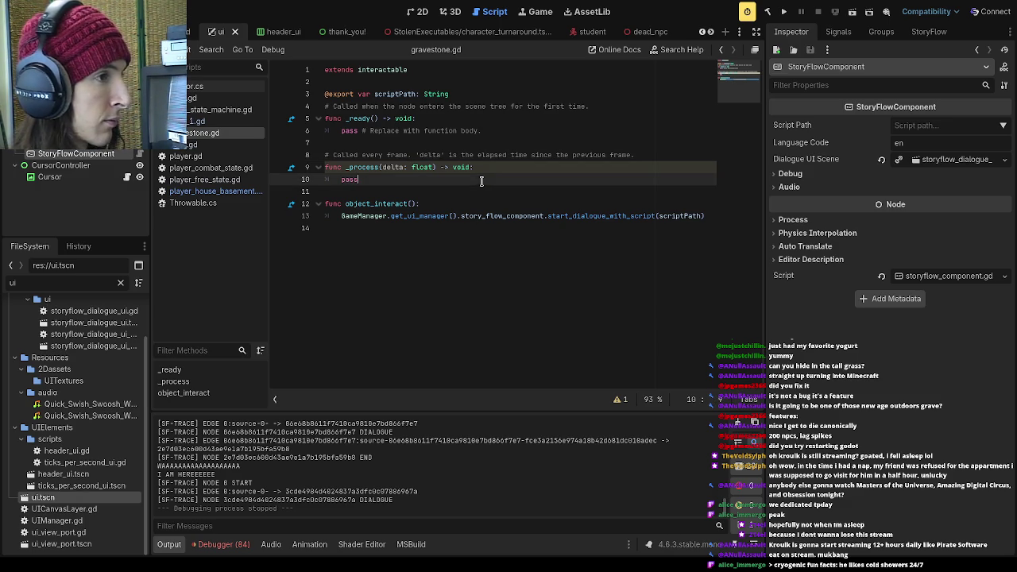
pyautogui.click(448, 143)
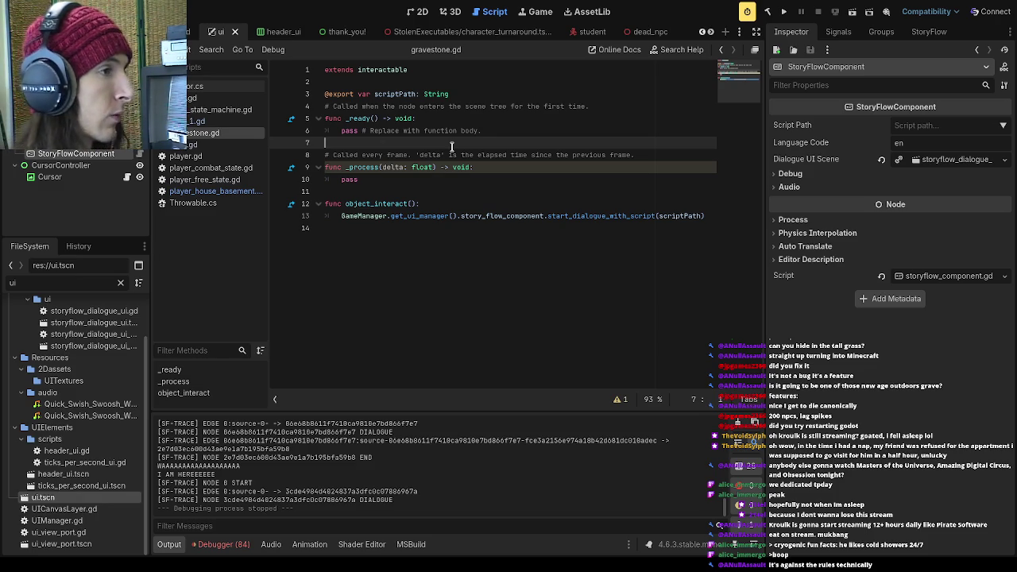
pyautogui.click(437, 190)
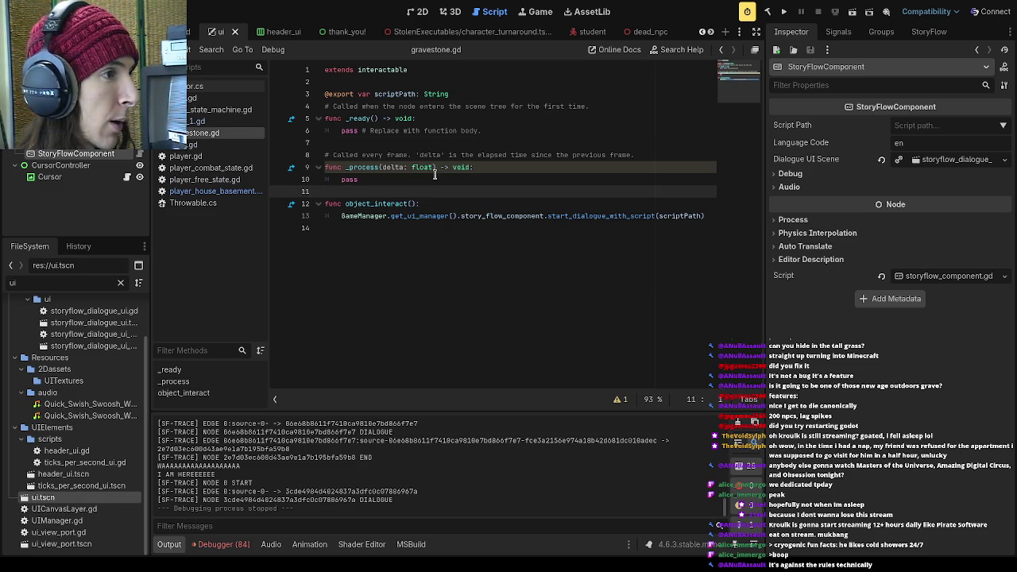
pyautogui.click(431, 142)
pyautogui.click(634, 32)
# - Open character_turnaround, consult the Input examples docs page, then return to gravestone.gd's object_interact line
pyautogui.click(522, 38)
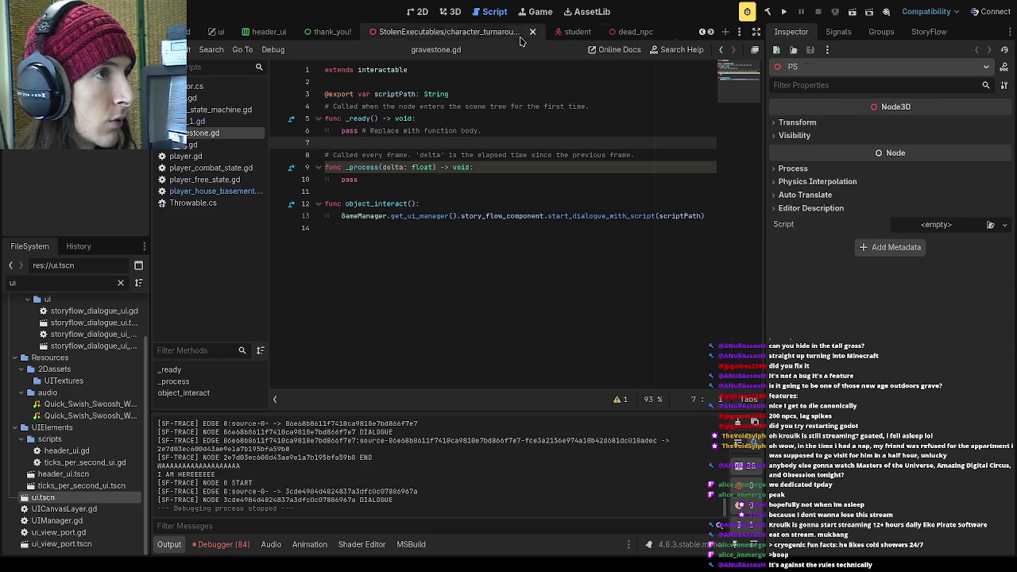
pyautogui.scroll(-5, 523, 36)
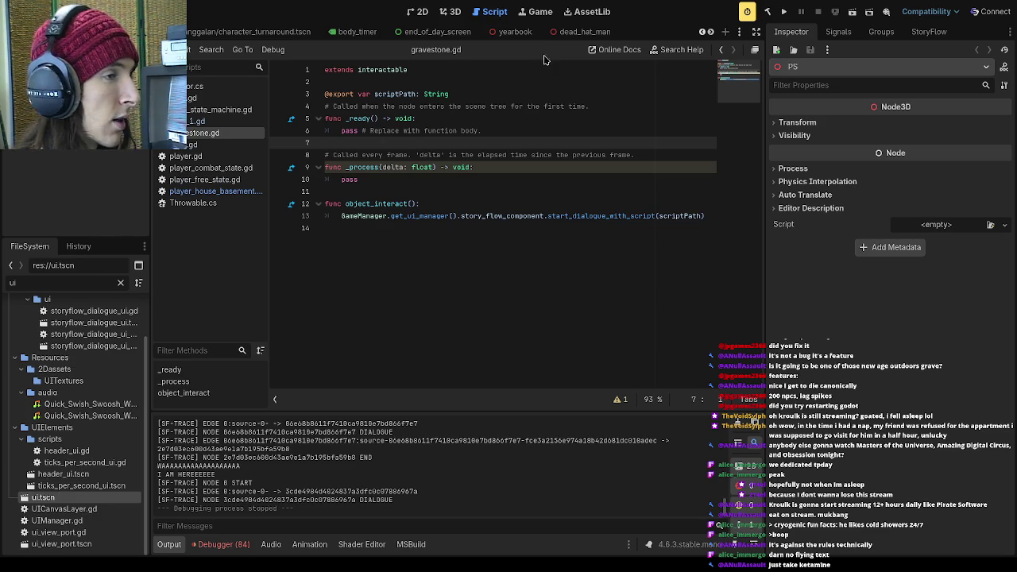
pyautogui.hotkey('alt', 'Tab')
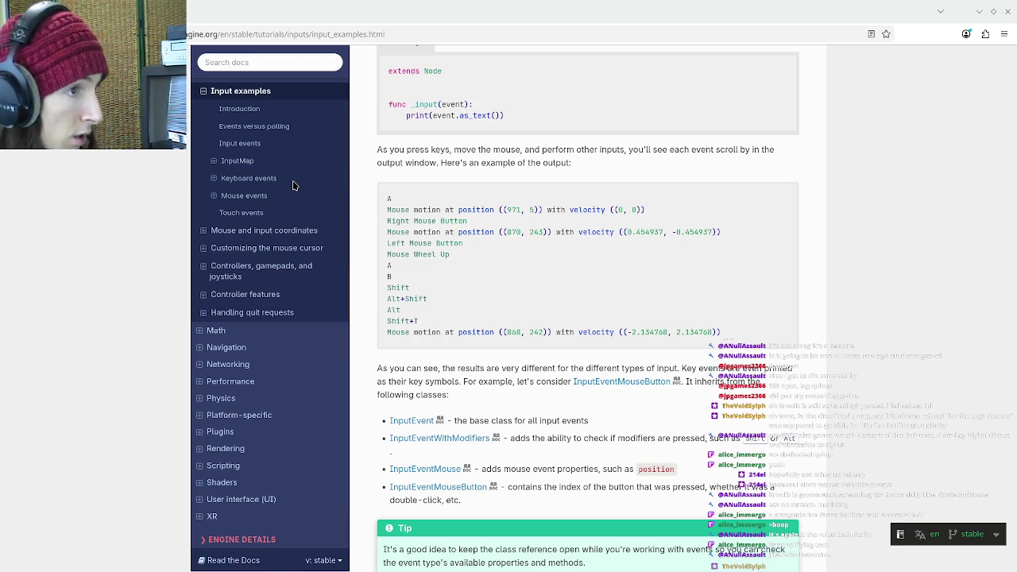
pyautogui.hotkey('alt', 'Tab')
pyautogui.click(541, 203)
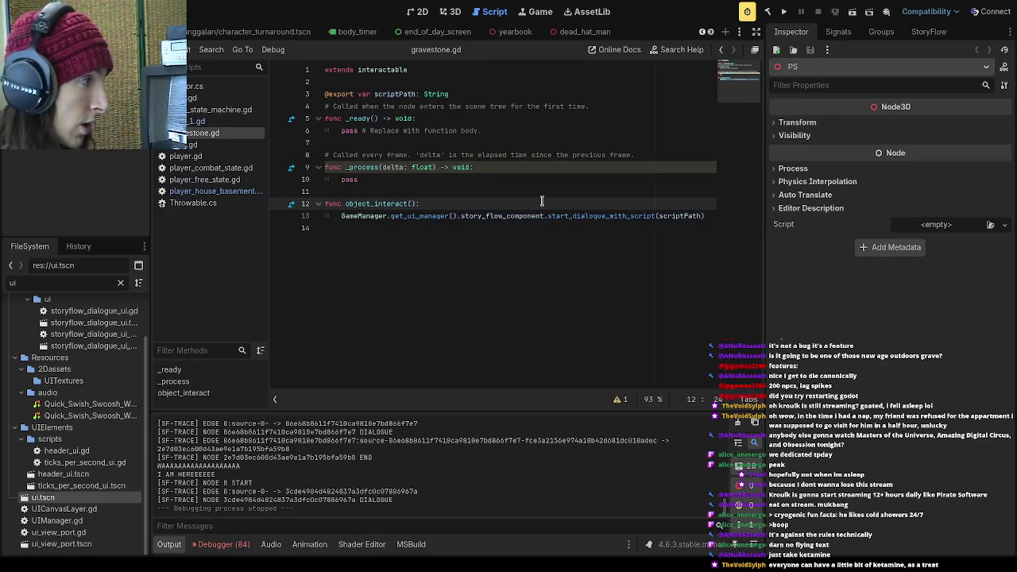
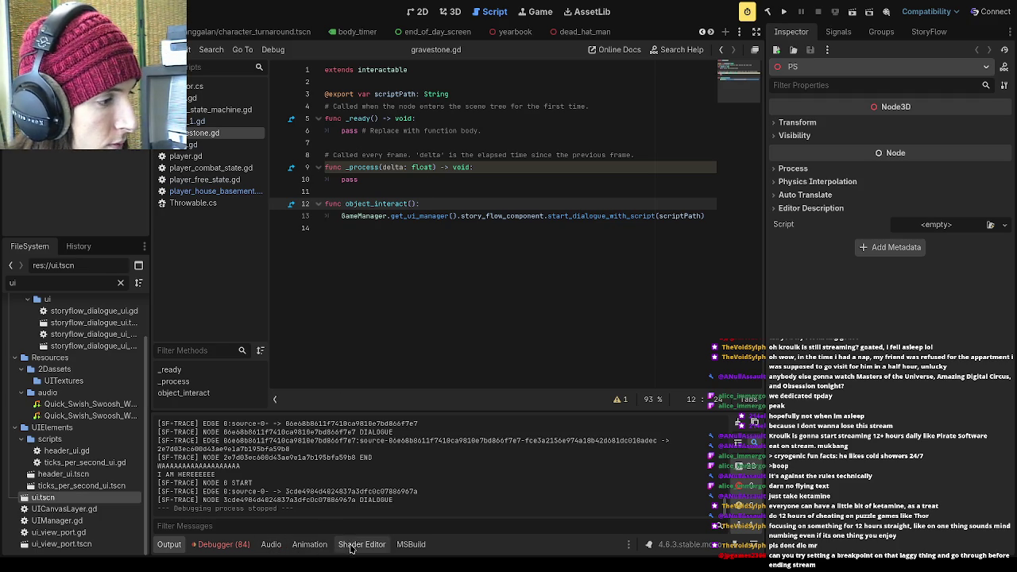
# - Open the Debugger's Profiler and add the PlayerFreeState function's timing to the frame-time graph
pyautogui.click(215, 547)
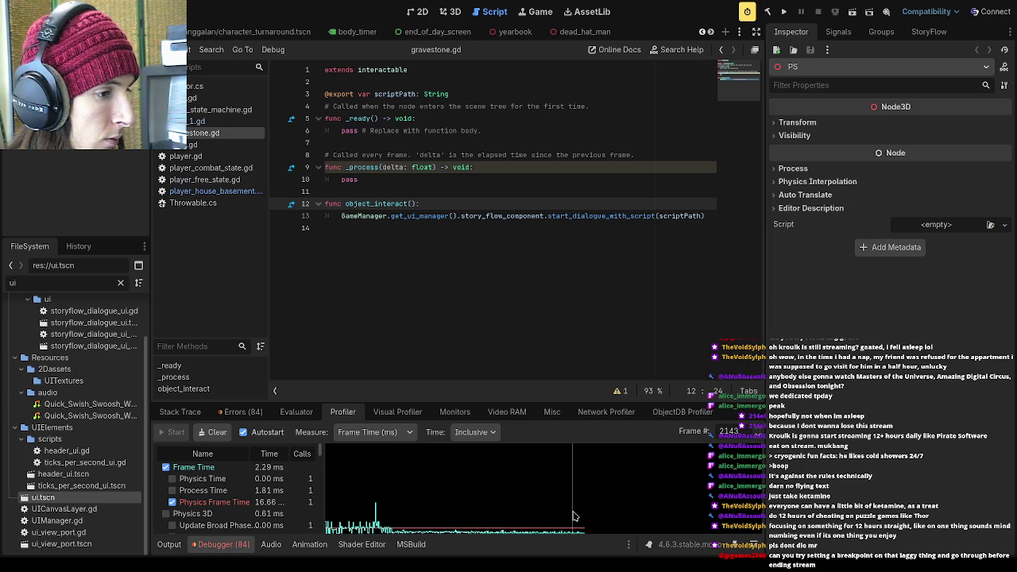
pyautogui.moveTo(387, 402); pyautogui.dragTo(399, 171)
pyautogui.scroll(-10, 238, 341)
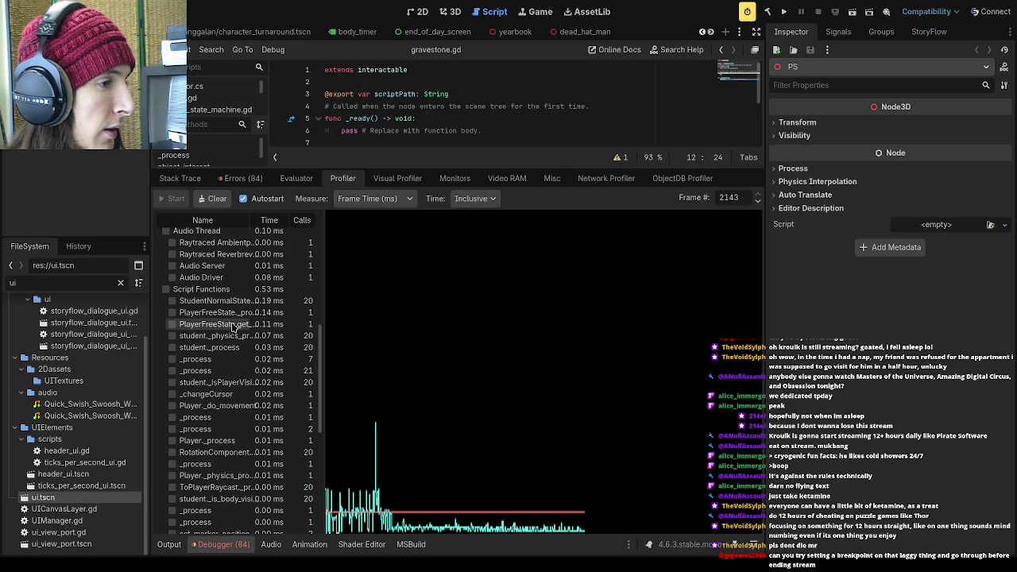
pyautogui.click(173, 325)
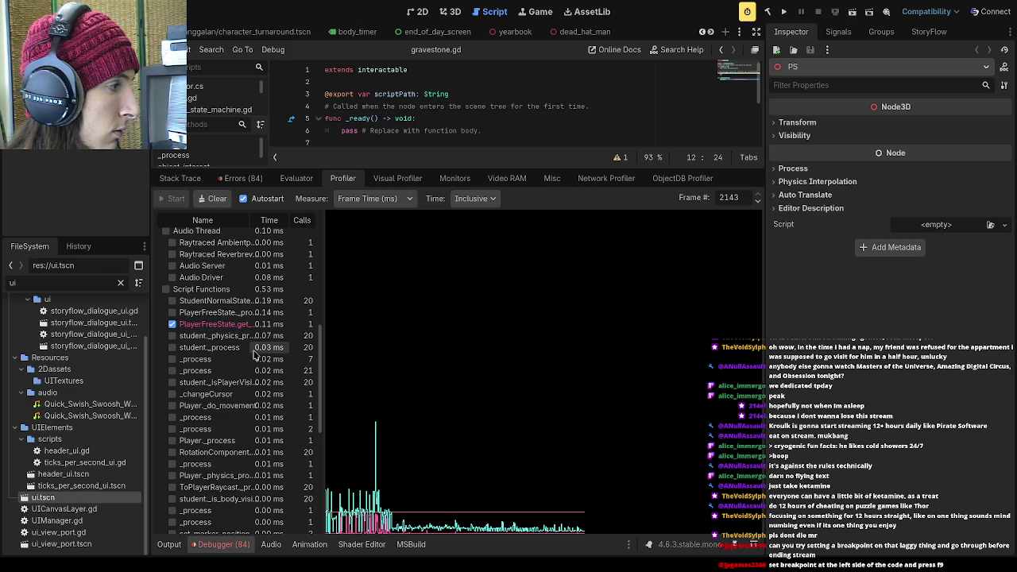
pyautogui.moveTo(457, 168)
pyautogui.mouseDown()
pyautogui.moveTo(458, 418)
pyautogui.moveTo(458, 158)
pyautogui.moveTo(457, 409)
pyautogui.mouseUp()
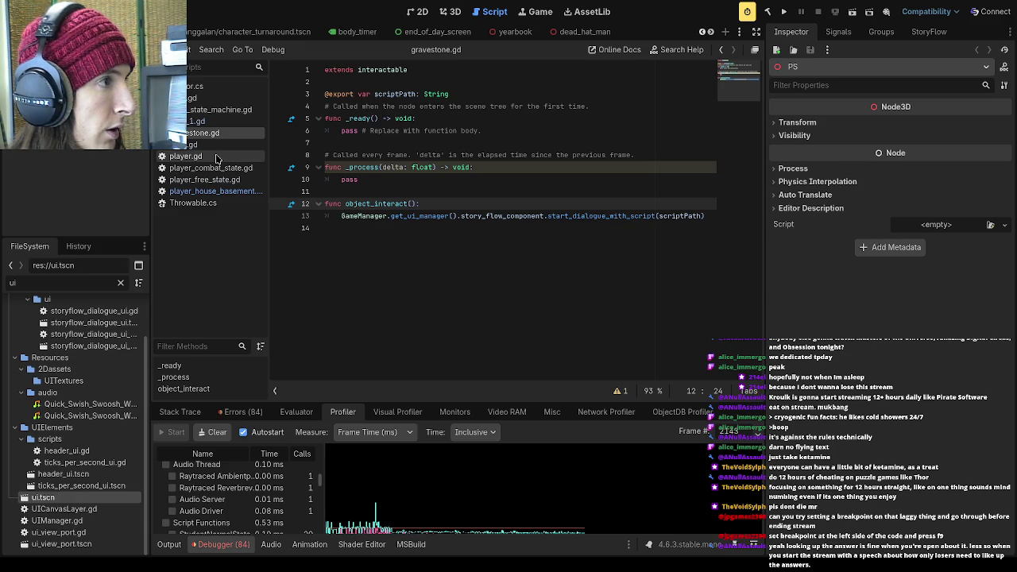
# - In player_free_state.gd, drop the trial breakpoint at line 47 and set one on line 67
pyautogui.click(213, 109)
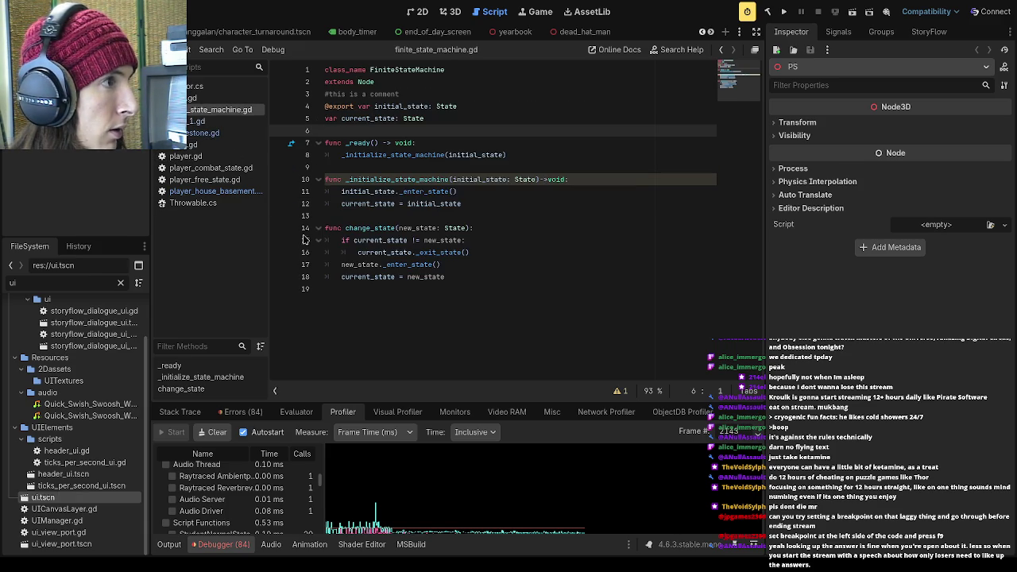
pyautogui.click(212, 180)
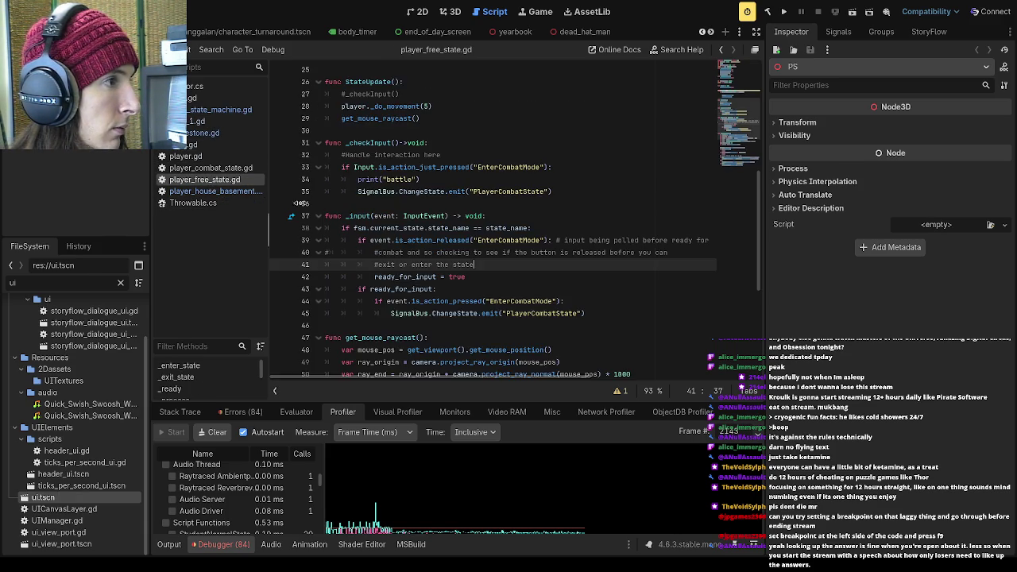
pyautogui.scroll(-5, 344, 299)
pyautogui.click(286, 155)
pyautogui.click(278, 156)
pyautogui.scroll(-1, 315, 317)
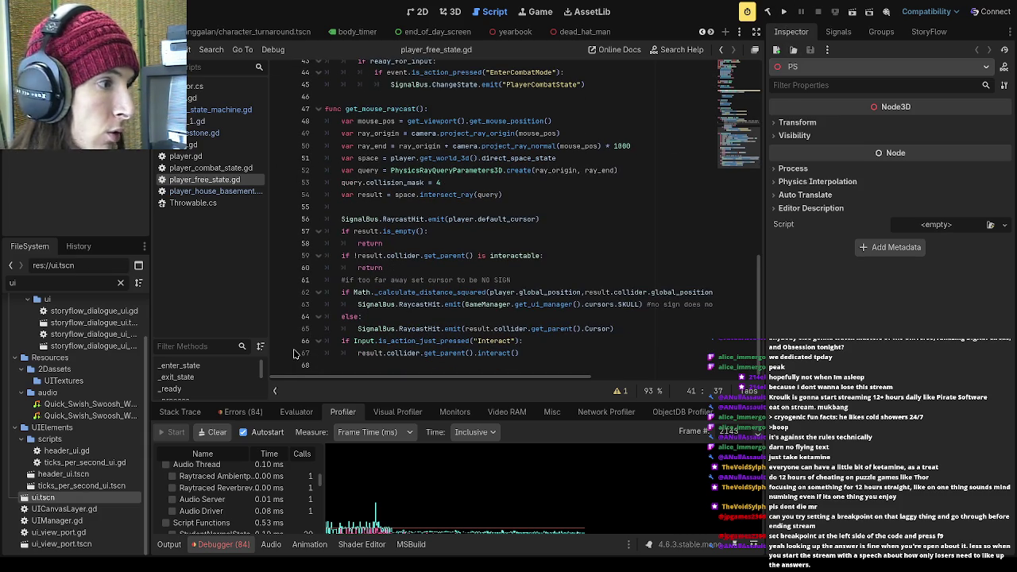
pyautogui.click(279, 353)
# - Run the game, dismiss the opening dialogue and interact with the box to hit the breakpoint
pyautogui.click(784, 11)
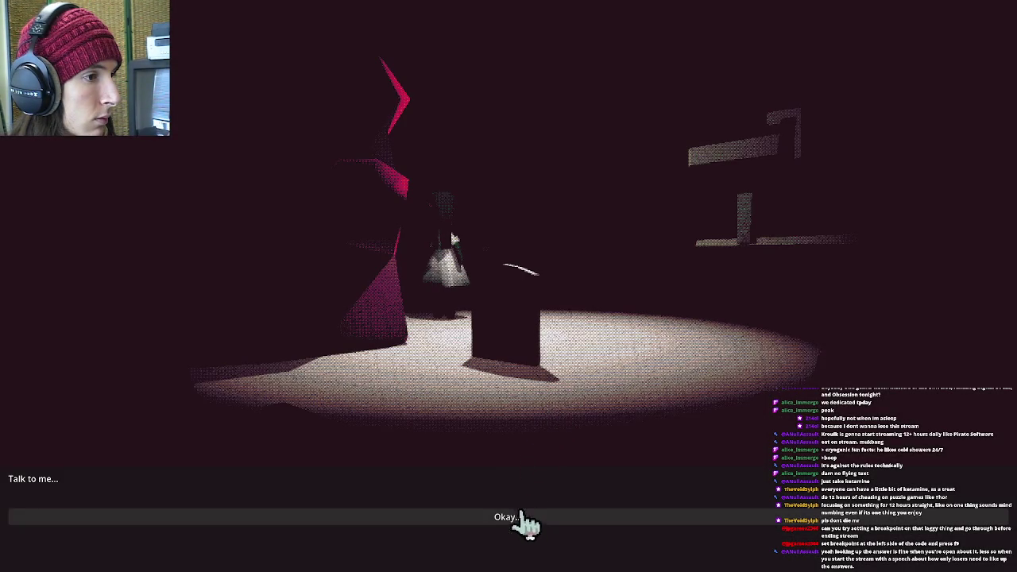
pyautogui.click(523, 527)
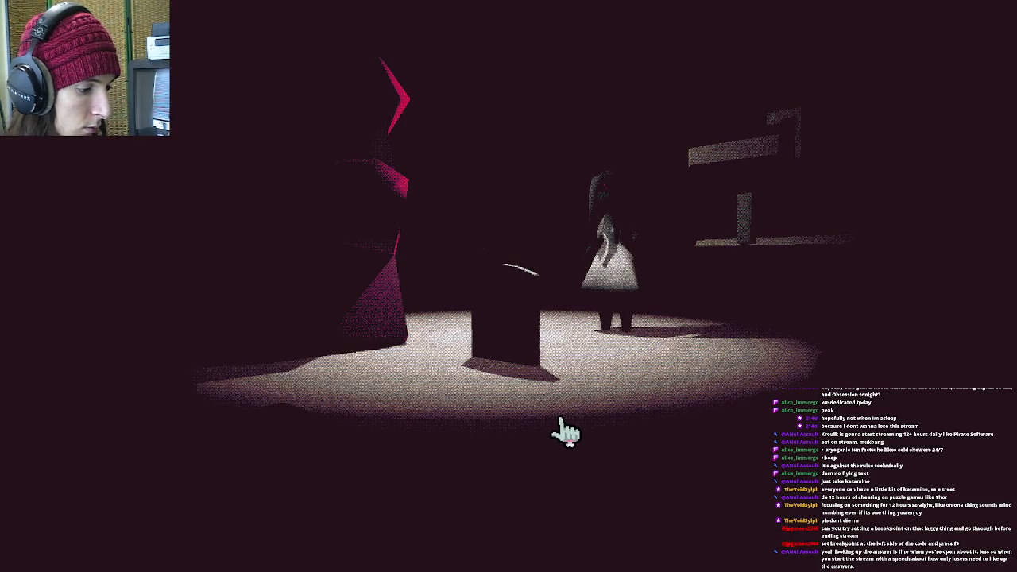
pyautogui.click(466, 302)
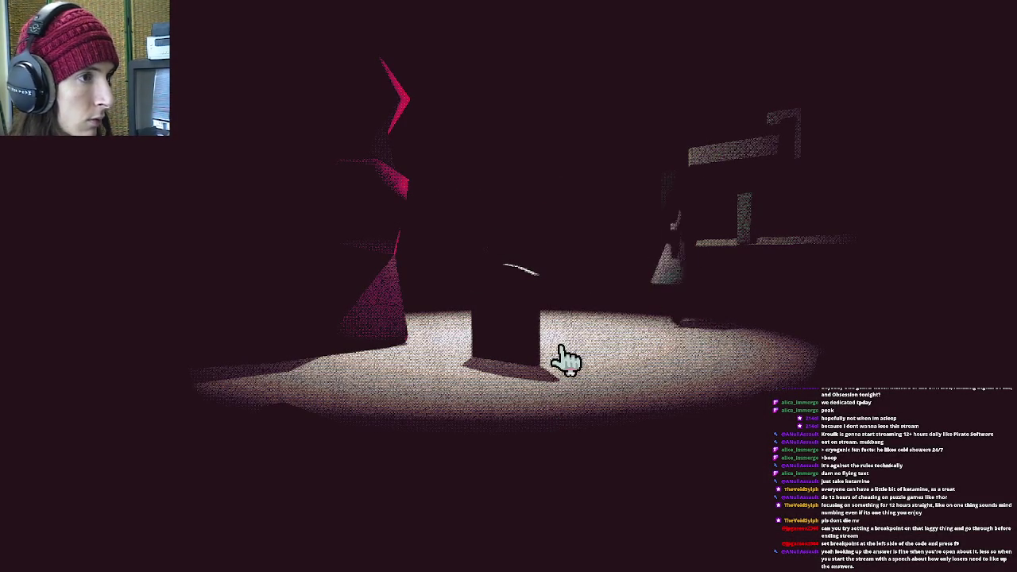
pyautogui.click(536, 386)
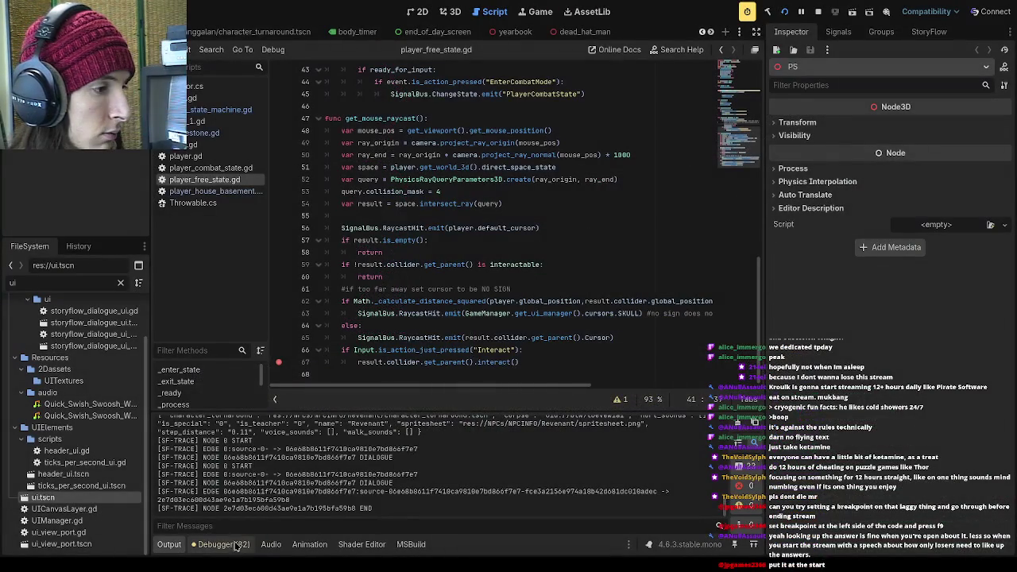
# - Show the Profiler in an enlarged debugger panel and scroll through its function list
pyautogui.click(223, 544)
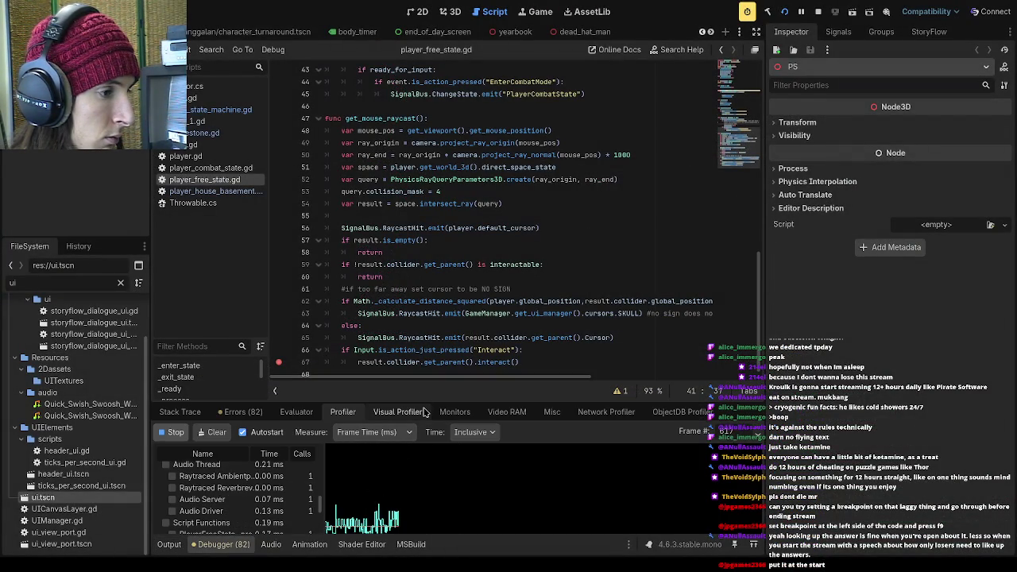
pyautogui.moveTo(370, 401); pyautogui.dragTo(397, 207)
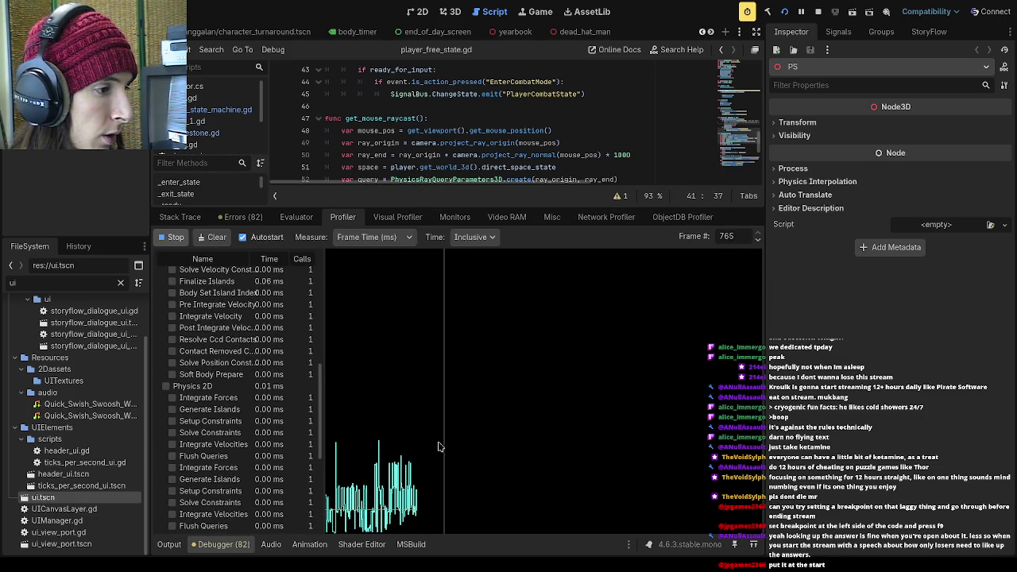
pyautogui.scroll(3, 303, 415)
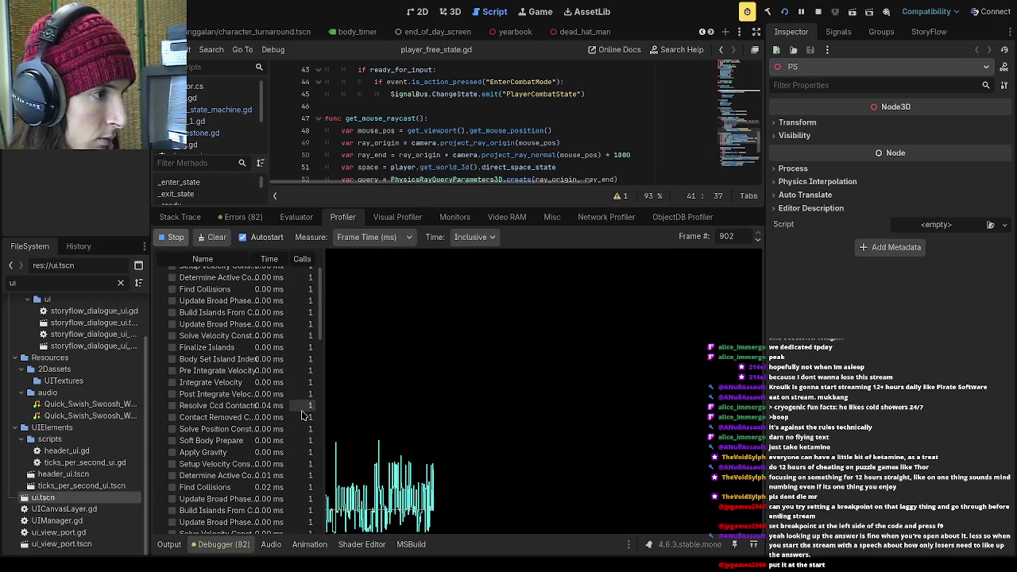
pyautogui.scroll(2, 303, 415)
pyautogui.scroll(-5, 270, 447)
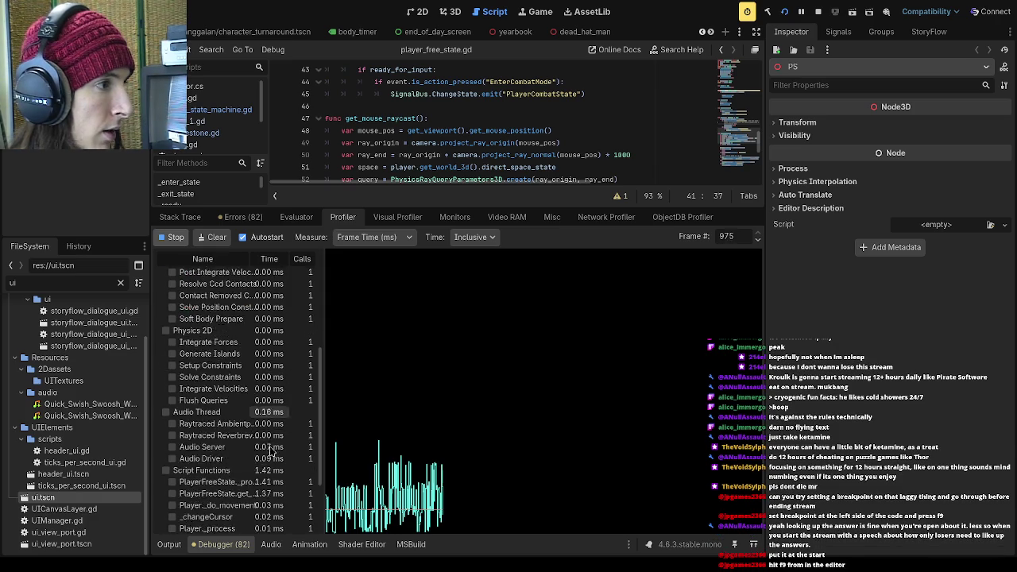
pyautogui.scroll(-3, 270, 447)
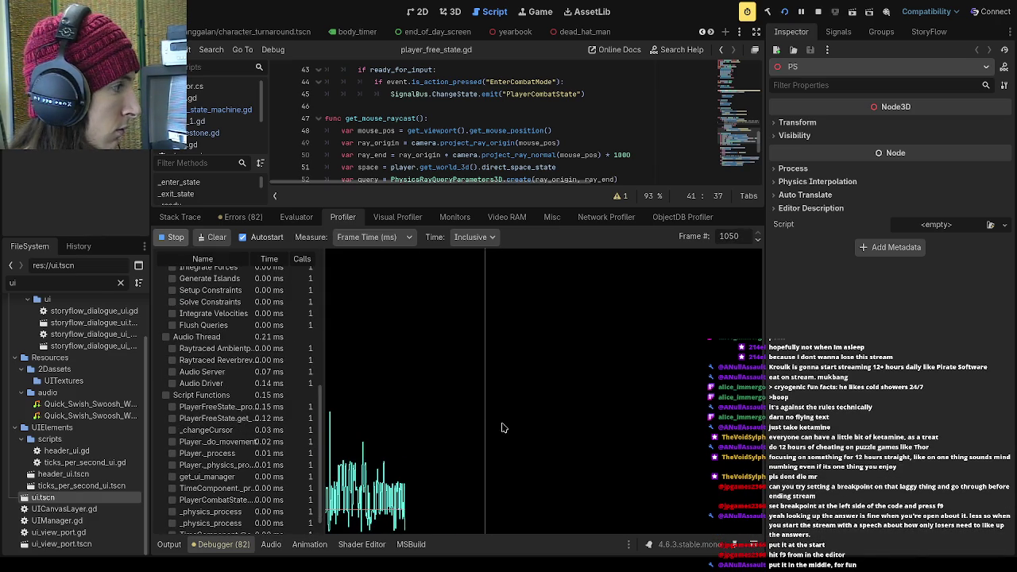
pyautogui.hotkey('alt', 'Tab')
pyautogui.hotkey('alt', 'Tab')
# - Inspect the spike frame, then breakpoint get_mouse_raycast at line 47
pyautogui.click(413, 313)
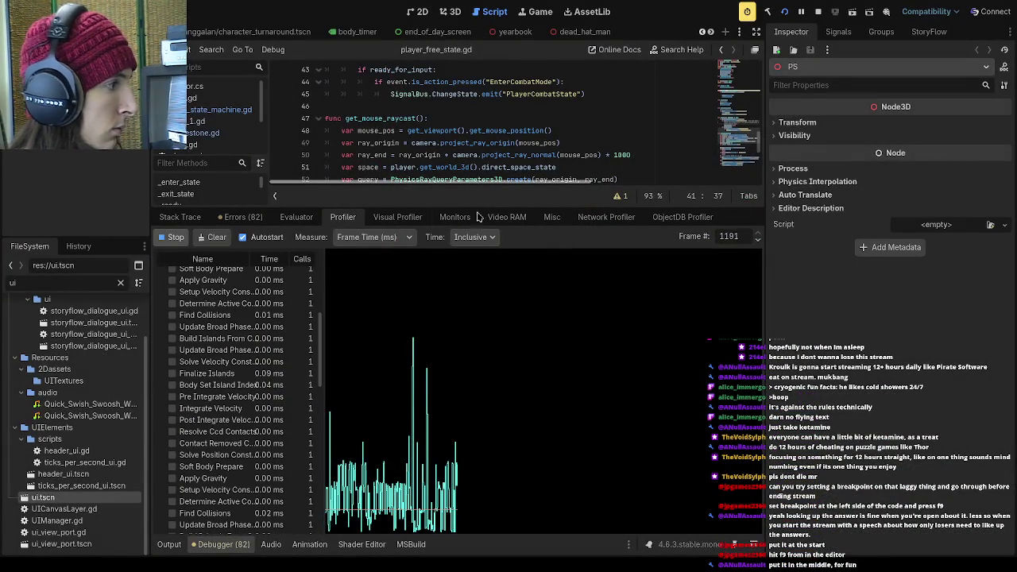
pyautogui.moveTo(465, 209); pyautogui.dragTo(457, 403)
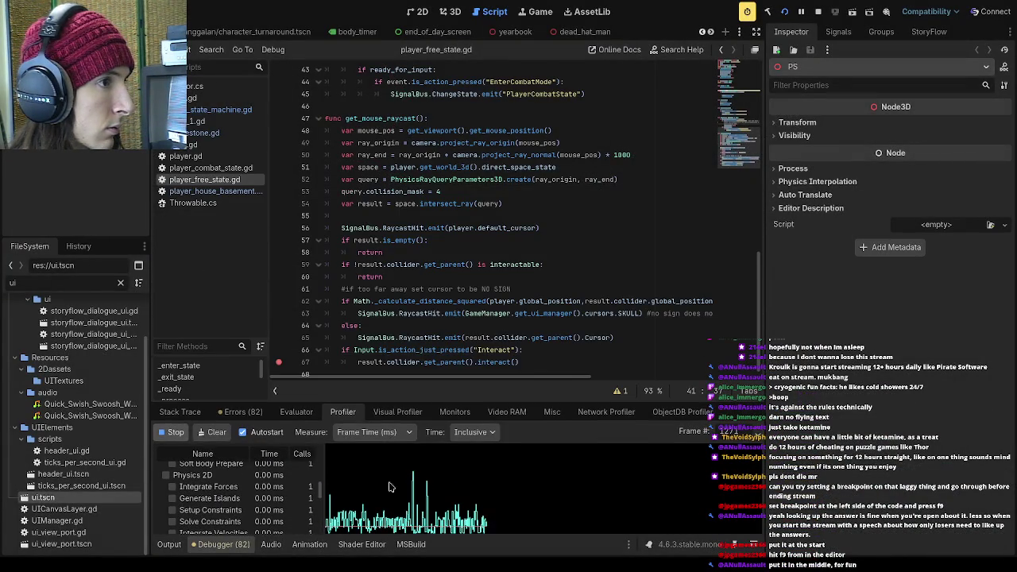
pyautogui.click(281, 121)
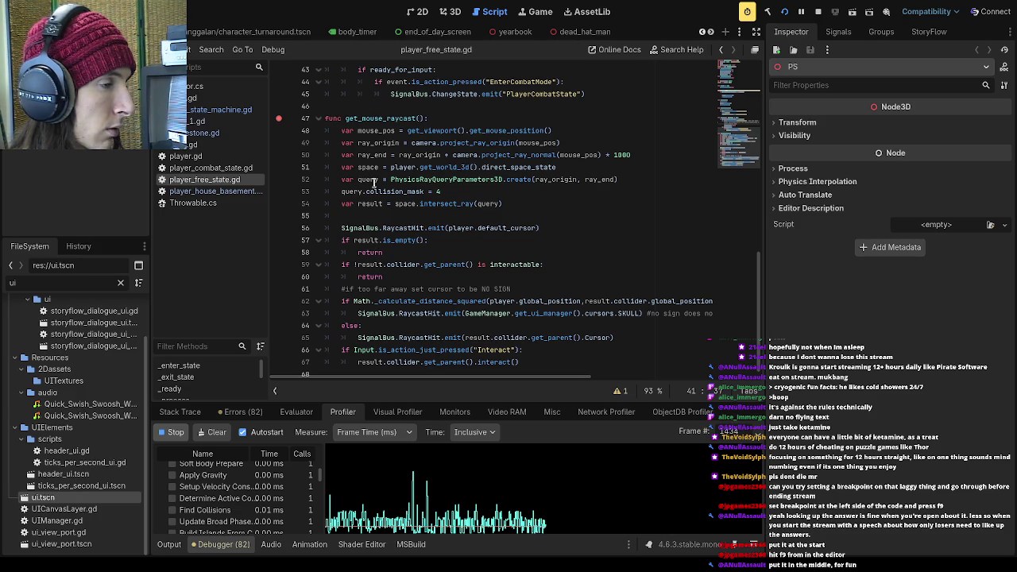
# - Relaunch the game, skip the Banshee intro and dialogue, and click the scene to hit the breakpoint
pyautogui.click(785, 11)
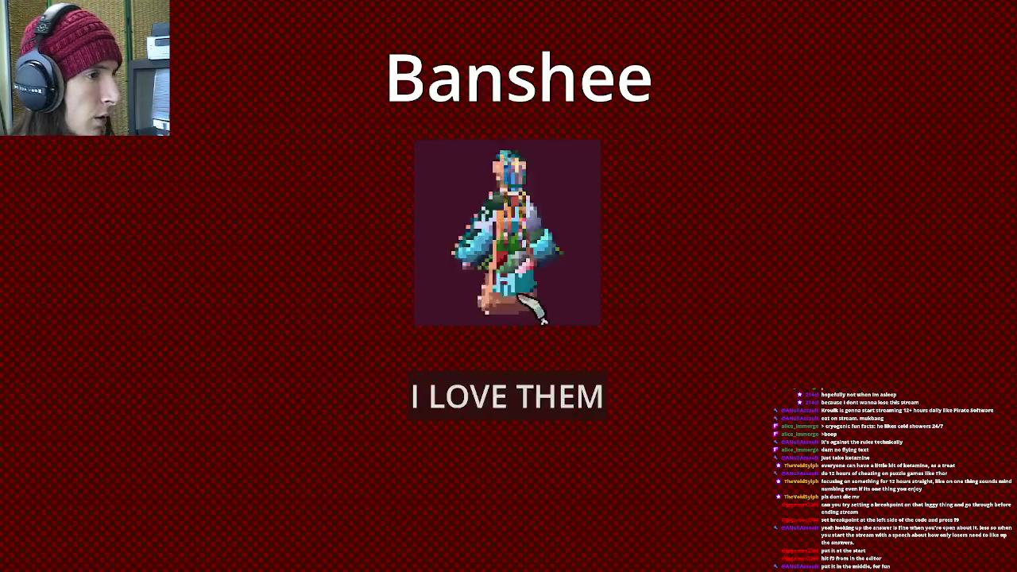
pyautogui.click(527, 402)
pyautogui.click(531, 516)
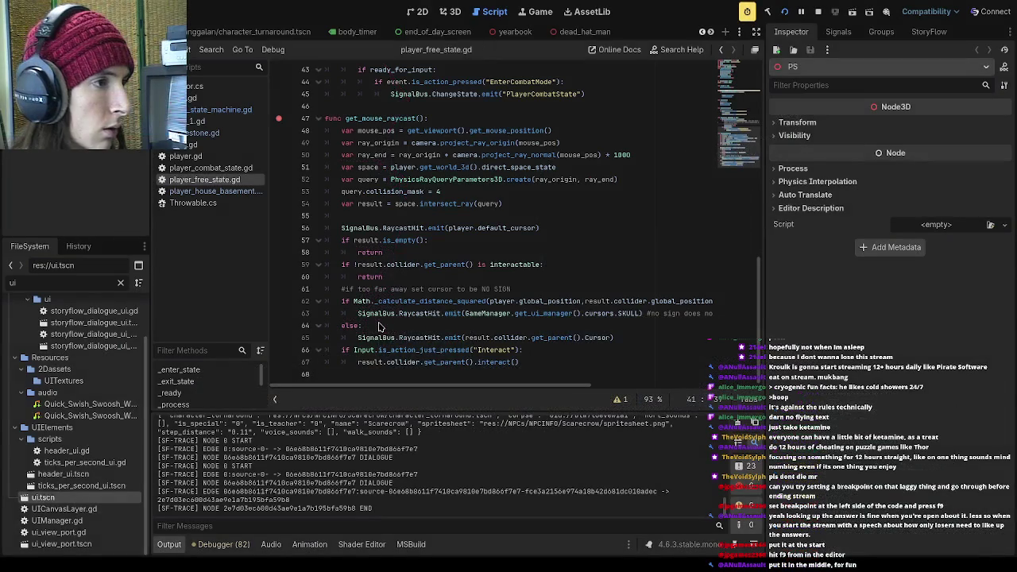
pyautogui.click(424, 277)
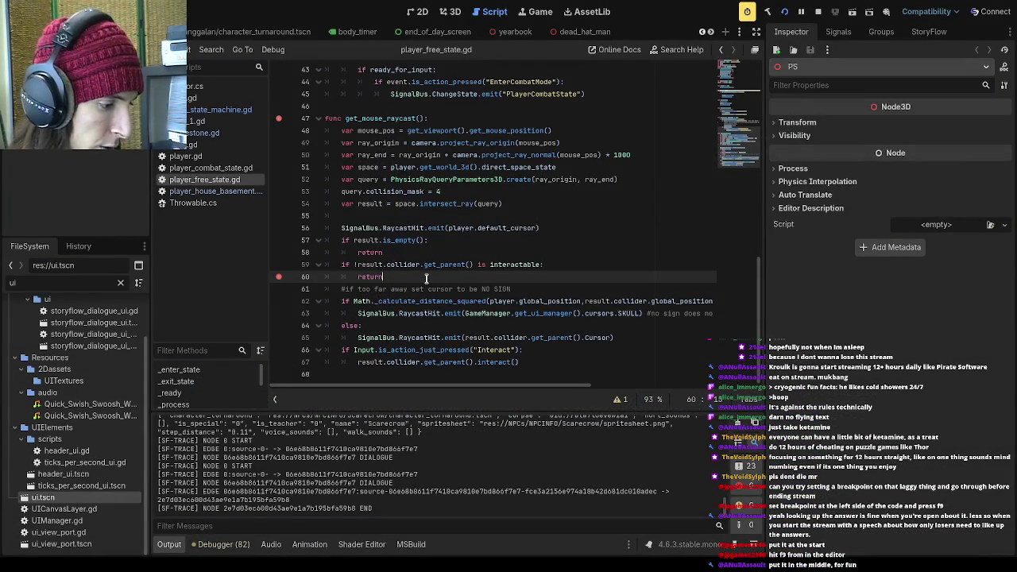
# - Step twice through get_mouse_raycast with F10 and reopen a taller debugger panel
pyautogui.press('F10')
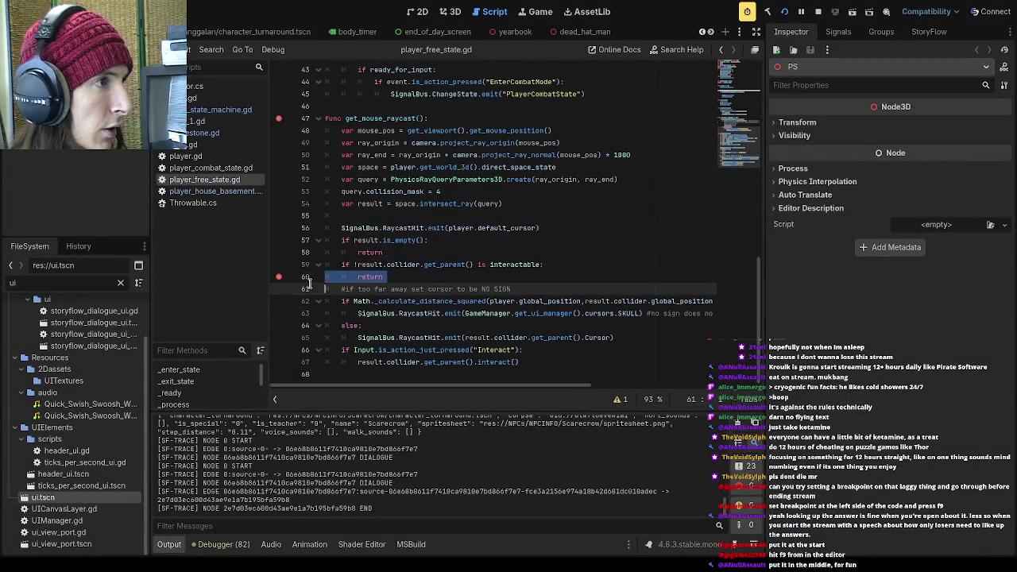
pyautogui.press('F10')
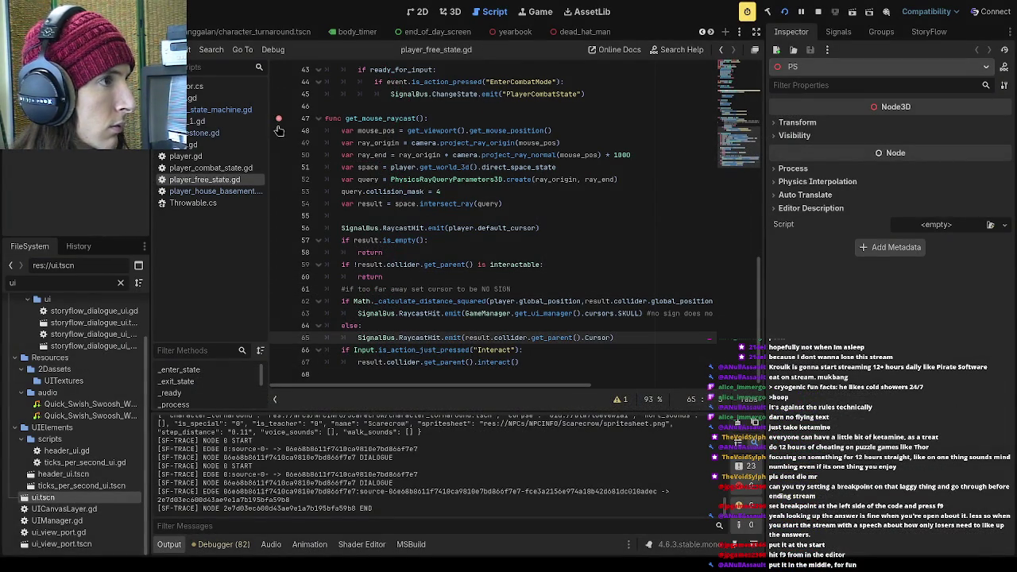
pyautogui.click(216, 544)
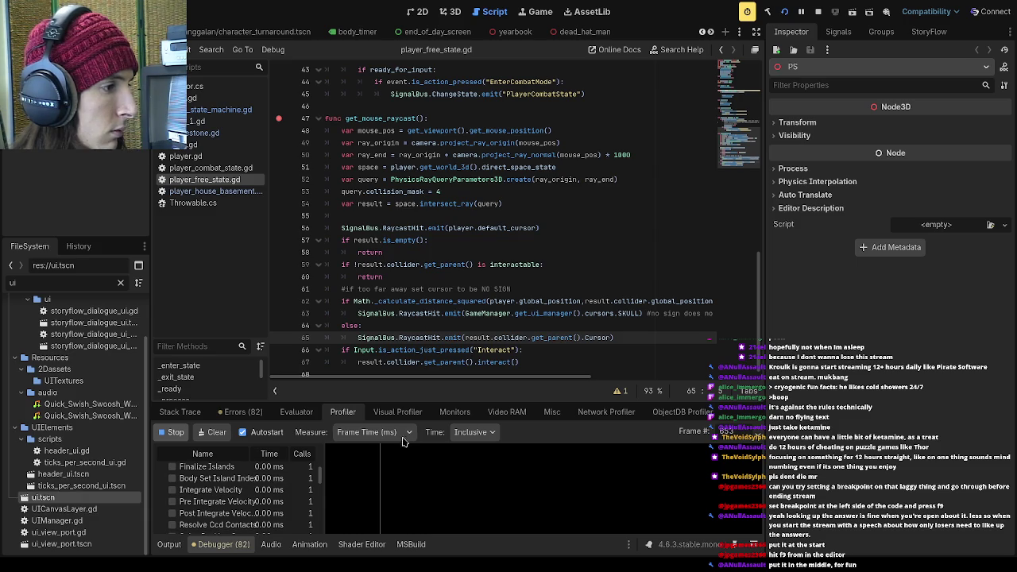
pyautogui.moveTo(437, 402); pyautogui.dragTo(437, 212)
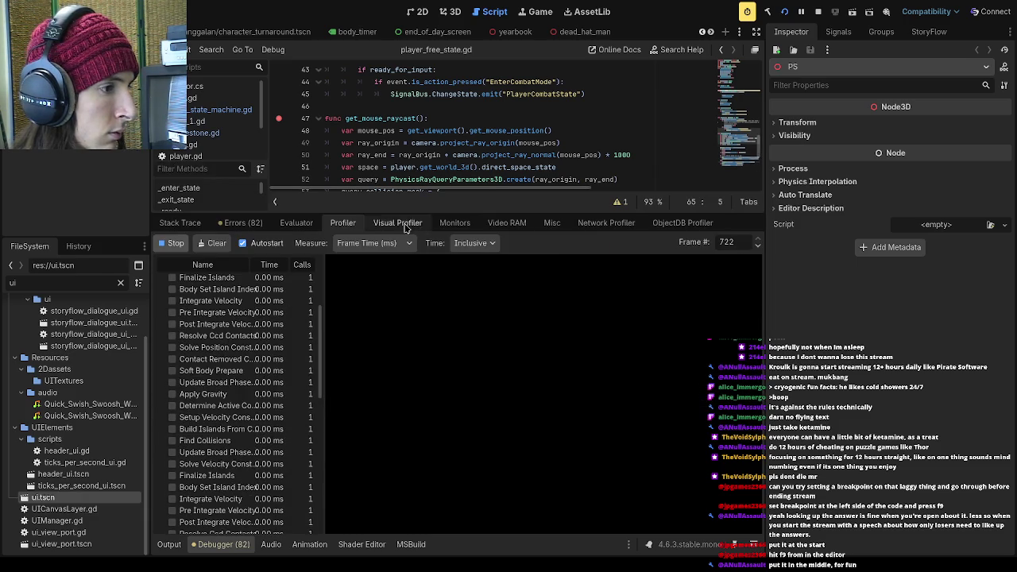
# - Toggle the script warnings list, then show the Visual Profiler's CPU and GPU graphs
pyautogui.scroll(2, 279, 374)
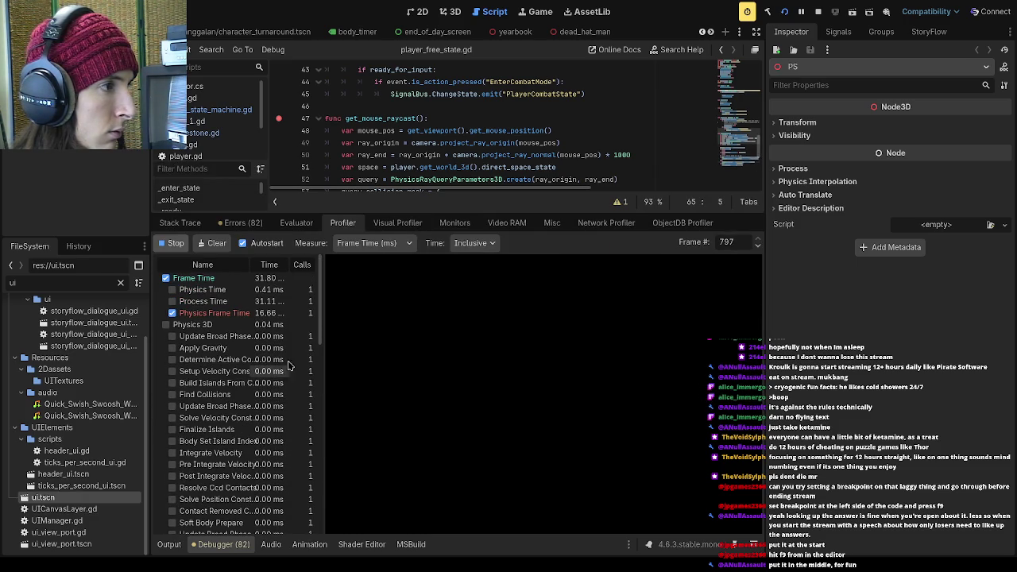
pyautogui.click(622, 202)
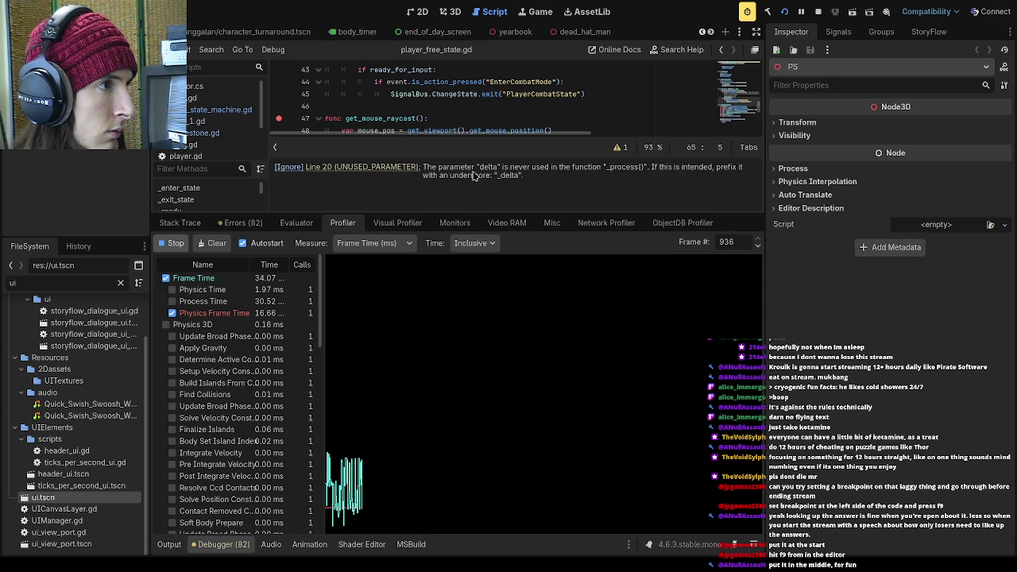
pyautogui.click(622, 151)
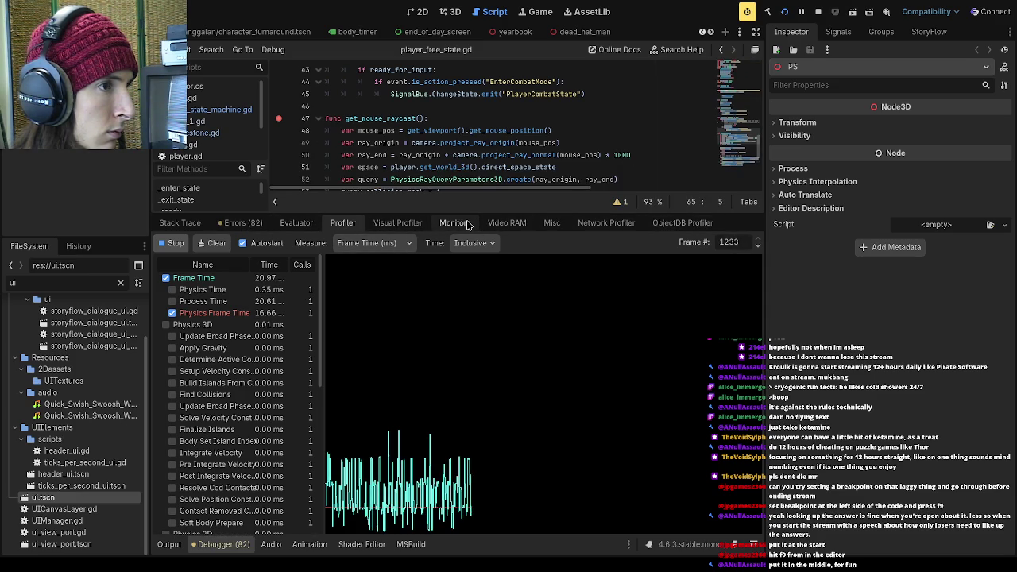
pyautogui.click(400, 224)
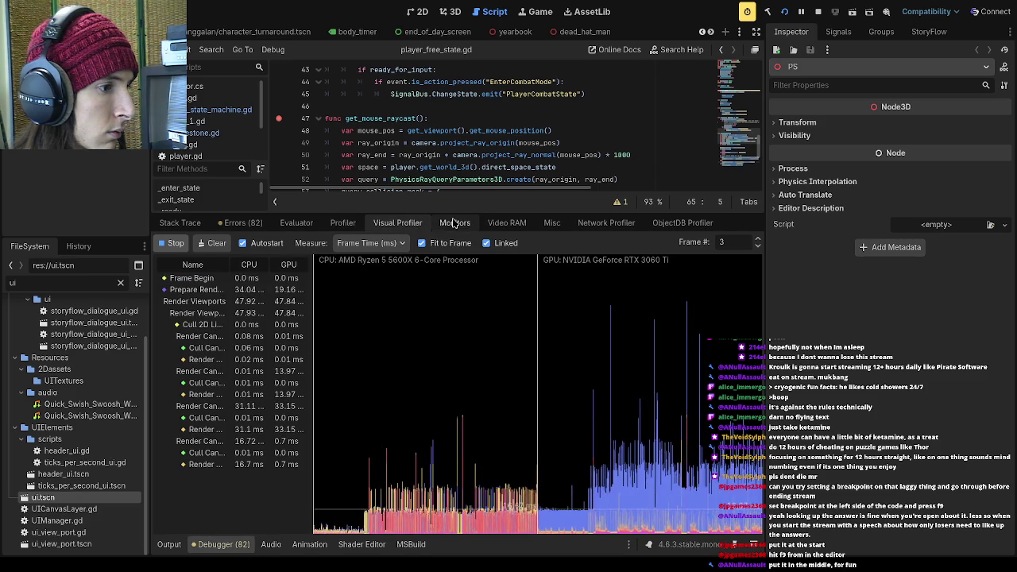
# - Cycle through the Monitors, Video RAM, Misc and Network tabs, return to Errors, and widen the script editor
pyautogui.click(456, 223)
pyautogui.click(505, 223)
pyautogui.click(552, 224)
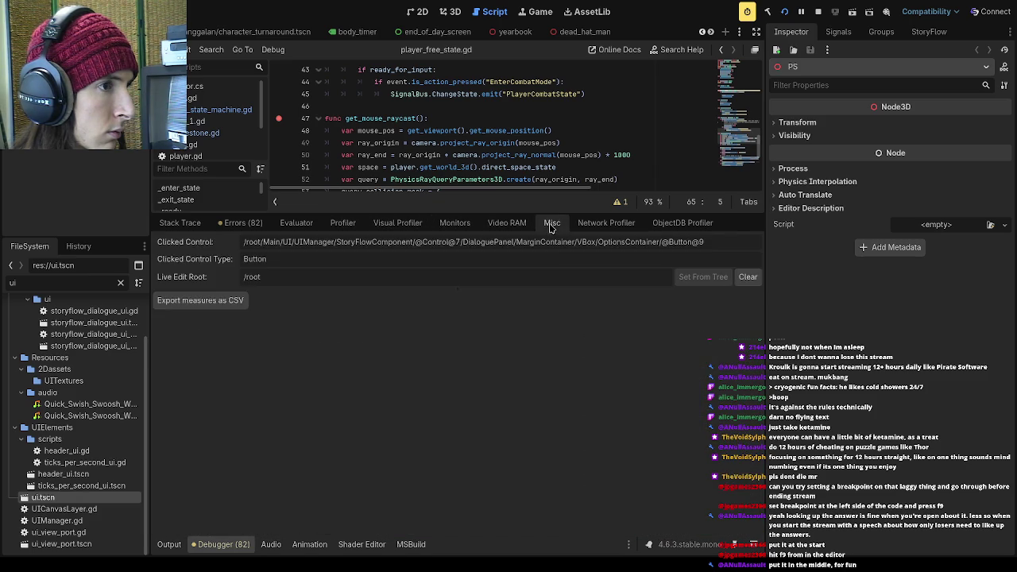
pyautogui.click(600, 223)
pyautogui.click(295, 225)
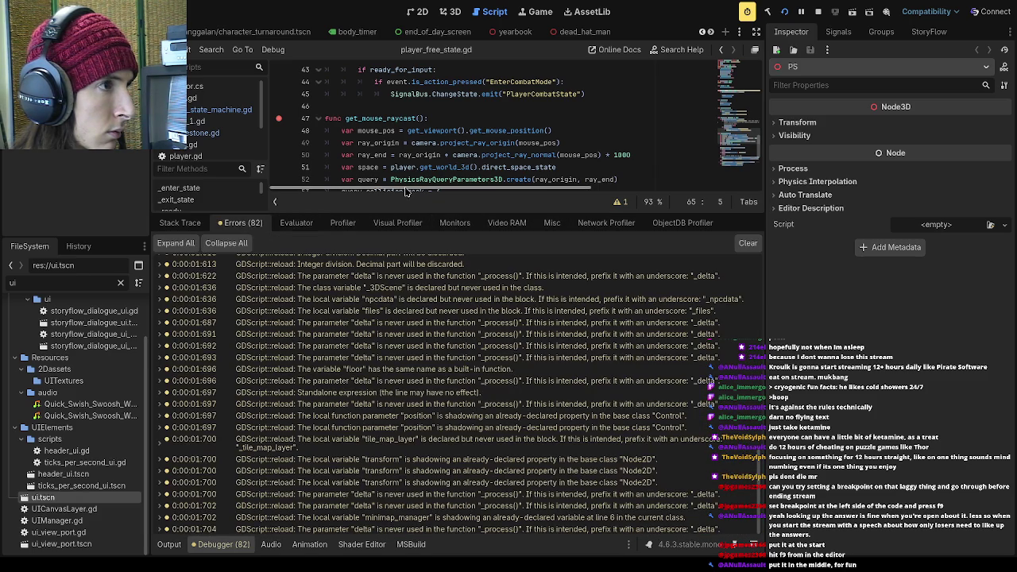
pyautogui.moveTo(457, 211)
pyautogui.mouseDown()
pyautogui.moveTo(461, 299)
pyautogui.moveTo(447, 398)
pyautogui.mouseUp()
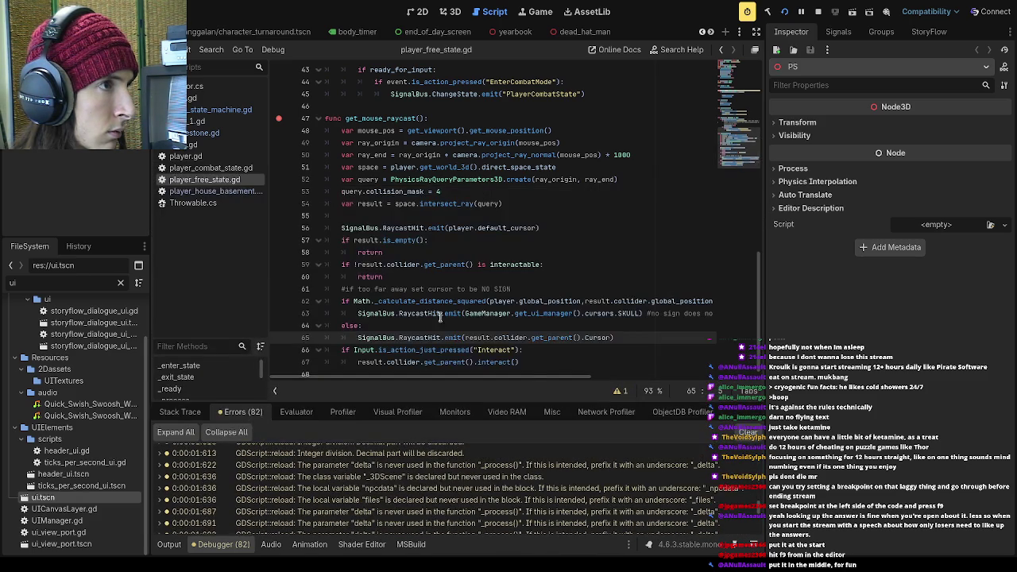
pyautogui.scroll(5, 433, 280)
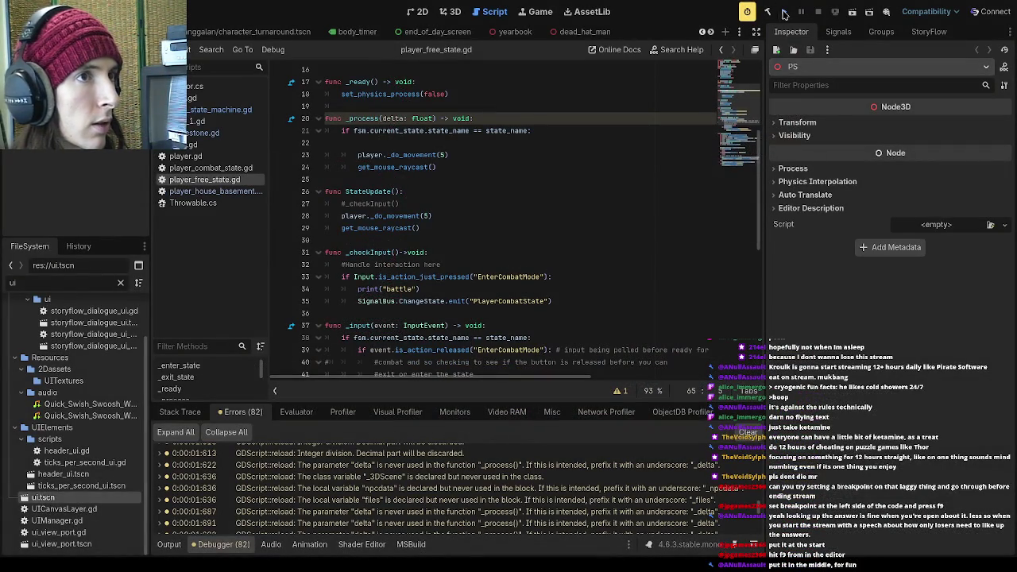
# - Run the project and click through the title and intro screens
pyautogui.click(783, 12)
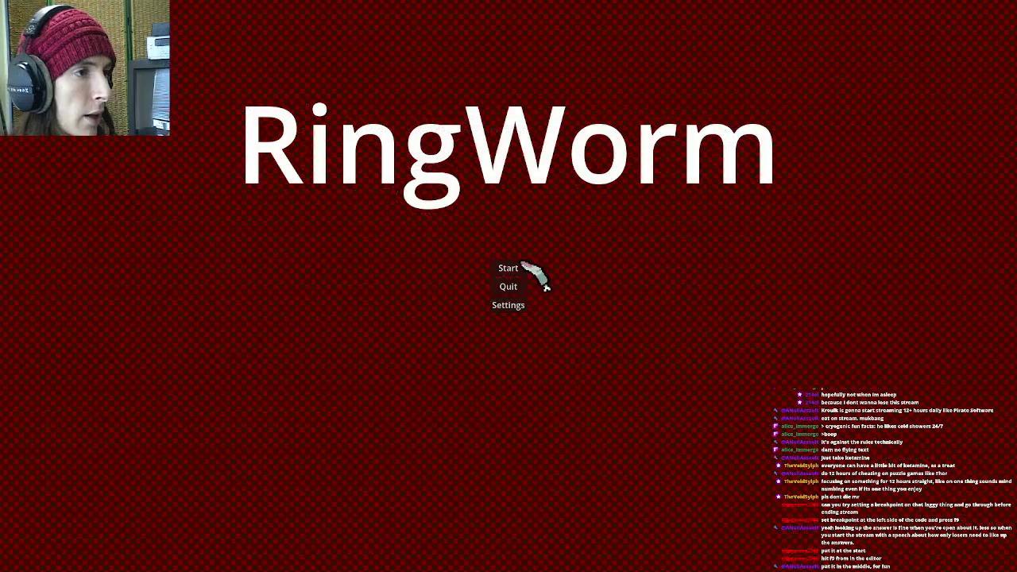
pyautogui.click(538, 268)
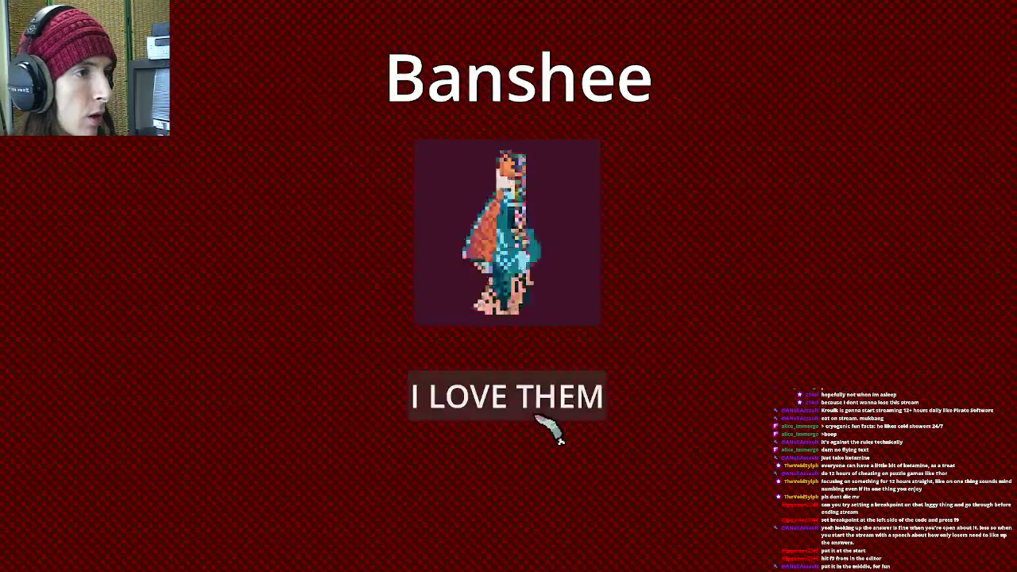
pyautogui.click(551, 419)
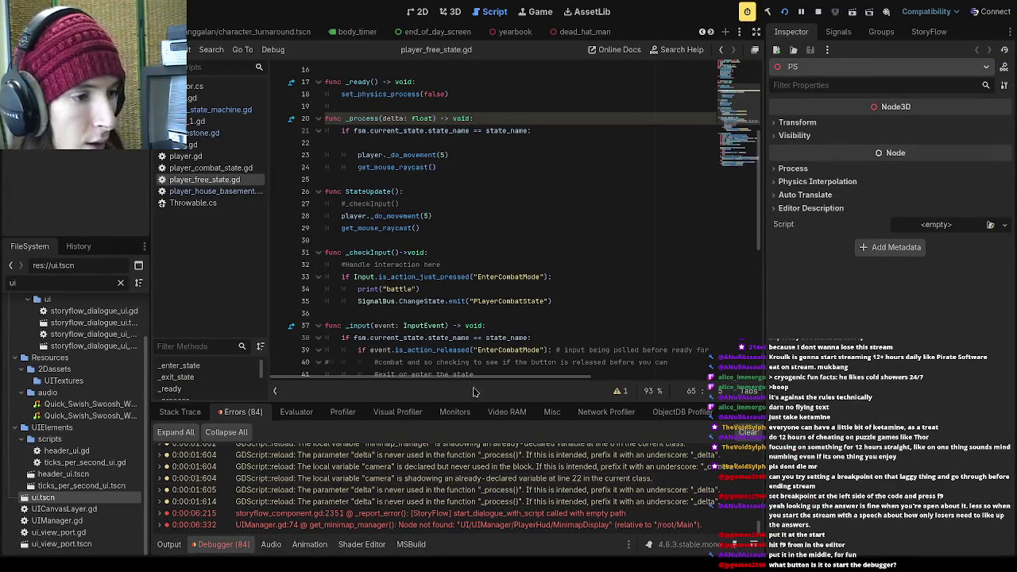
# - Enlarge the bottom panel, check Shader Editor, Stack Trace and Errors, then show the live Profiler
pyautogui.moveTo(469, 402); pyautogui.dragTo(468, 244)
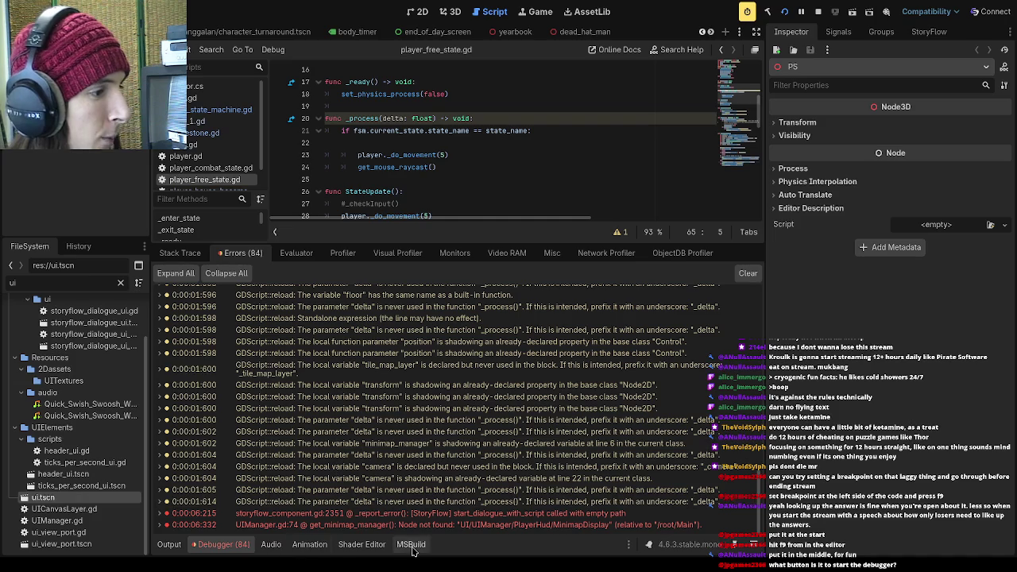
pyautogui.click(362, 544)
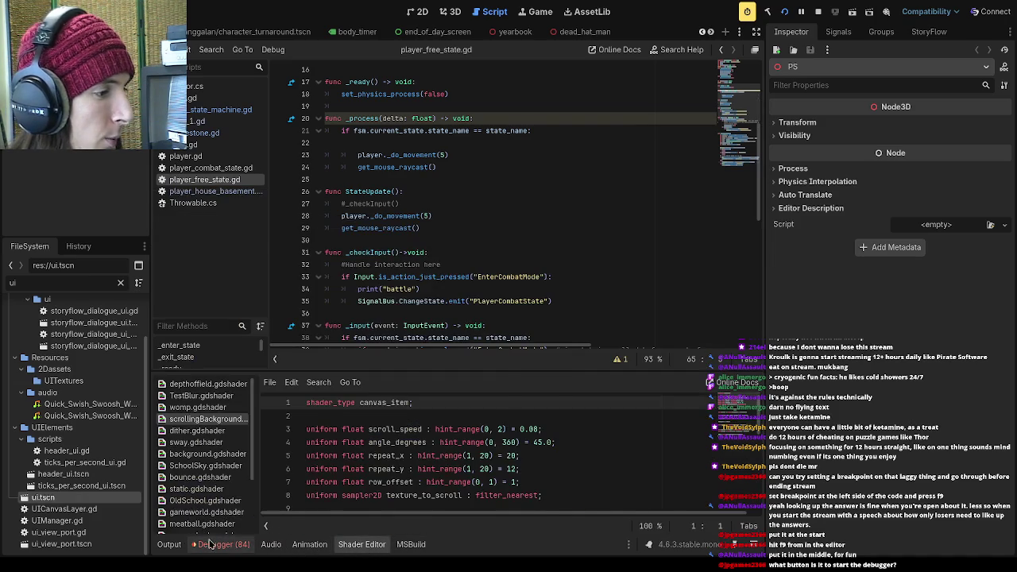
pyautogui.click(223, 545)
pyautogui.click(179, 253)
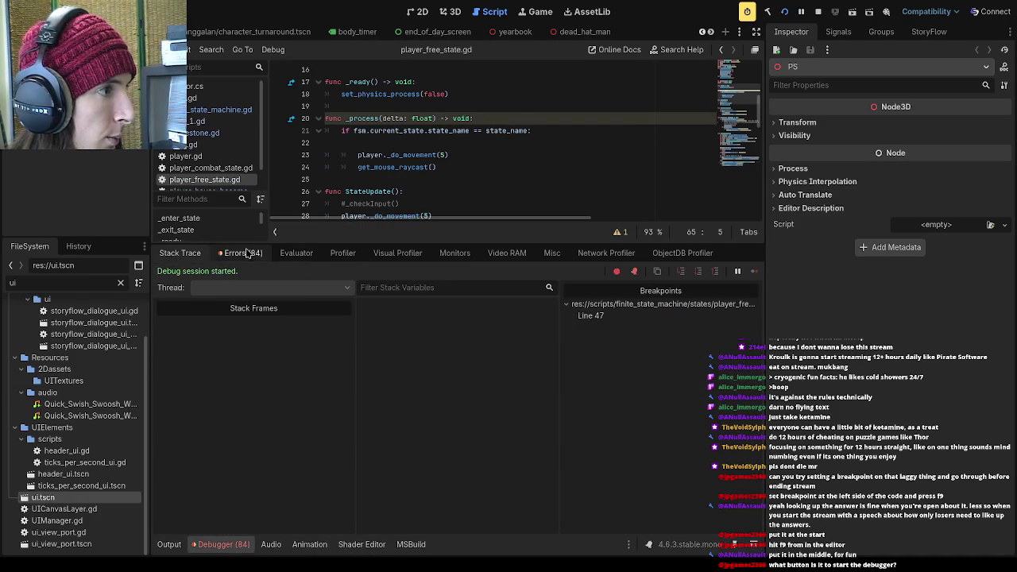
pyautogui.click(238, 253)
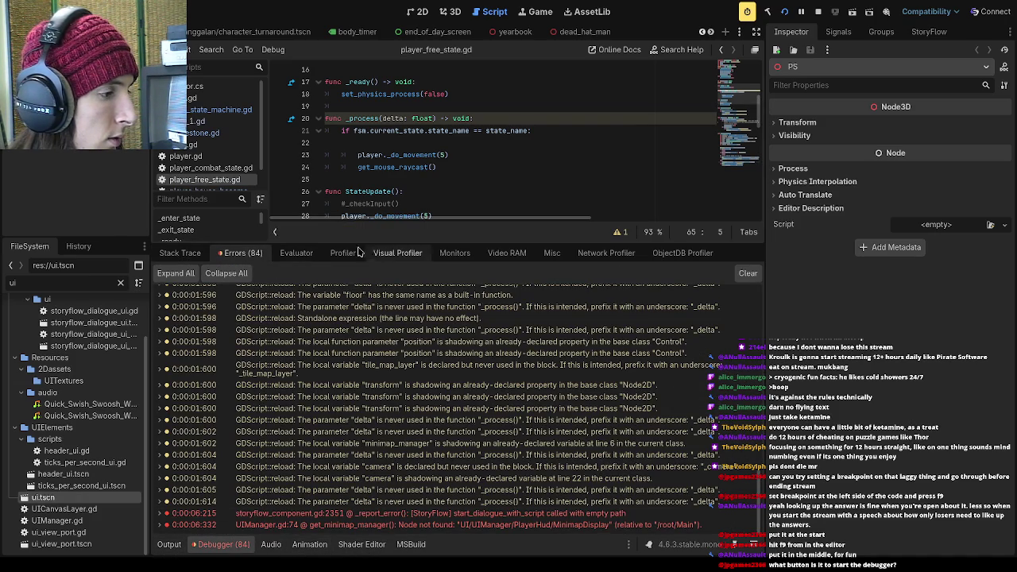
pyautogui.click(356, 254)
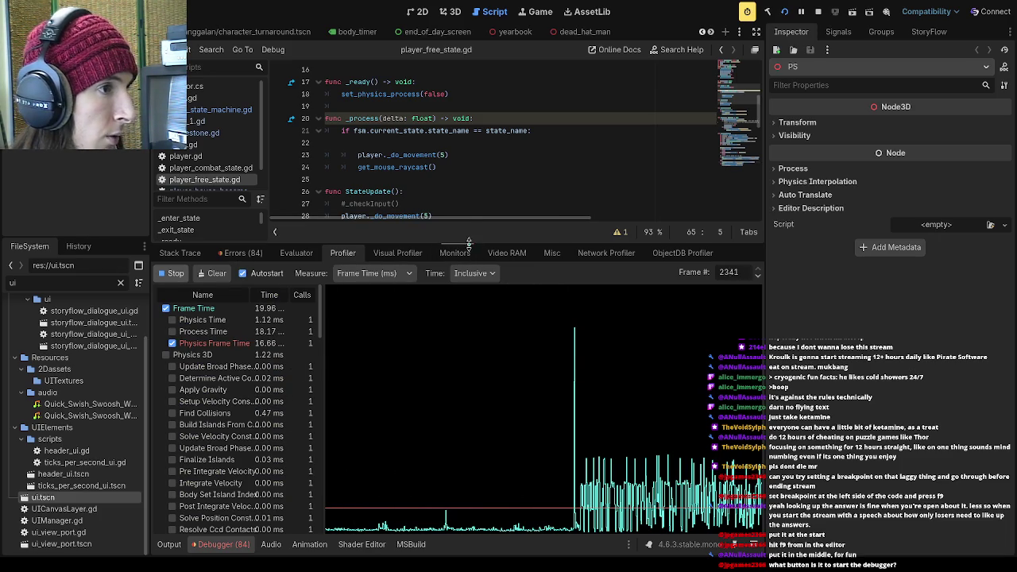
# - Review the script lines around StateUpdate and the get_mouse_raycast call in _process
pyautogui.moveTo(469, 243); pyautogui.dragTo(469, 401)
pyautogui.click(442, 301)
pyautogui.scroll(-2, 401, 187)
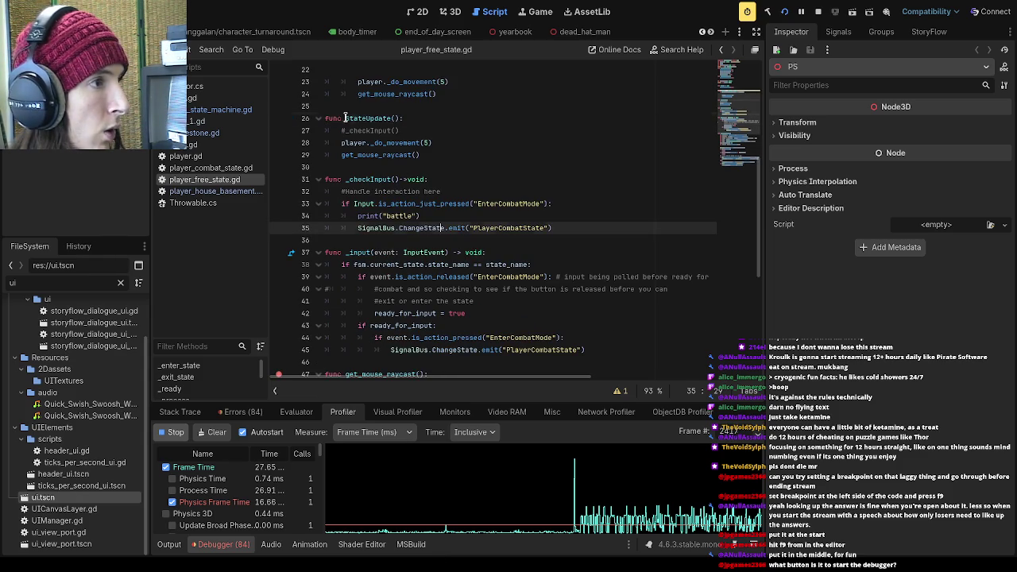
pyautogui.click(407, 119)
pyautogui.click(415, 204)
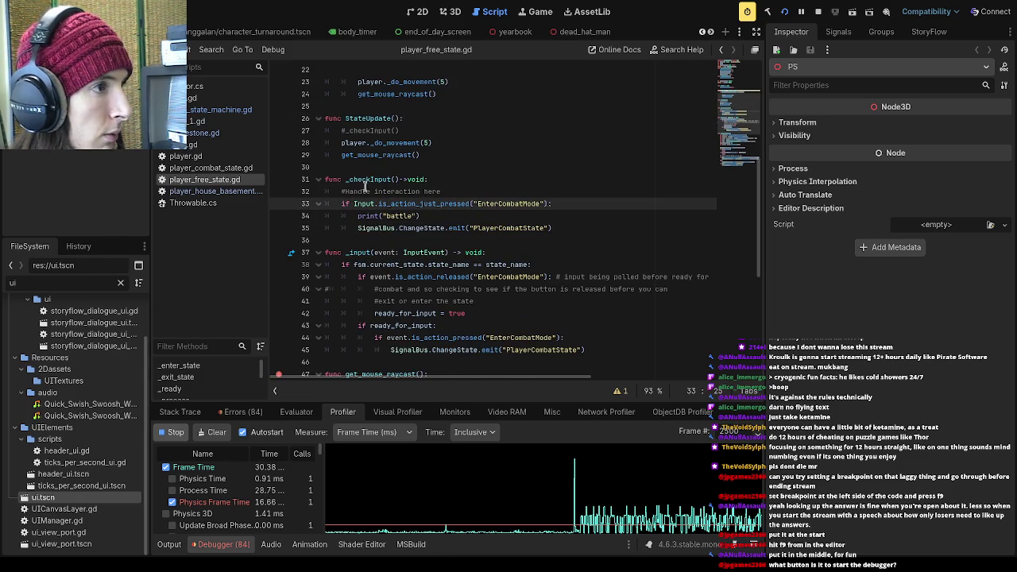
pyautogui.scroll(3, 381, 190)
pyautogui.moveTo(450, 207)
pyautogui.mouseDown()
pyautogui.moveTo(362, 191)
pyautogui.moveTo(459, 203)
pyautogui.mouseUp()
pyautogui.click(468, 217)
pyautogui.click(459, 204)
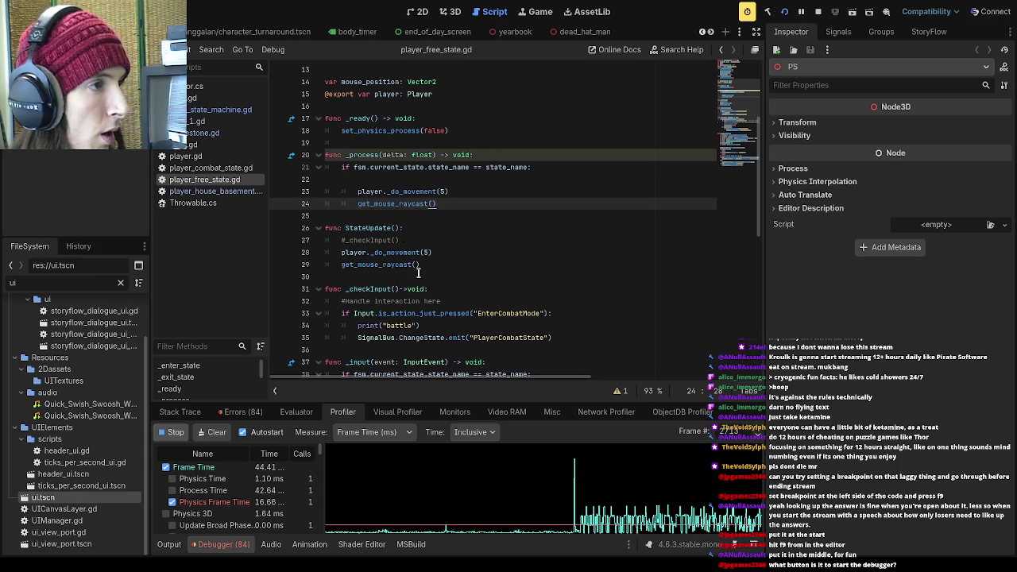
# - Enlarge the profiler, inspect an earlier frame's timings, then give the space back to the script
pyautogui.moveTo(450, 401)
pyautogui.mouseDown()
pyautogui.moveTo(447, 236)
pyautogui.moveTo(466, 265)
pyautogui.mouseUp()
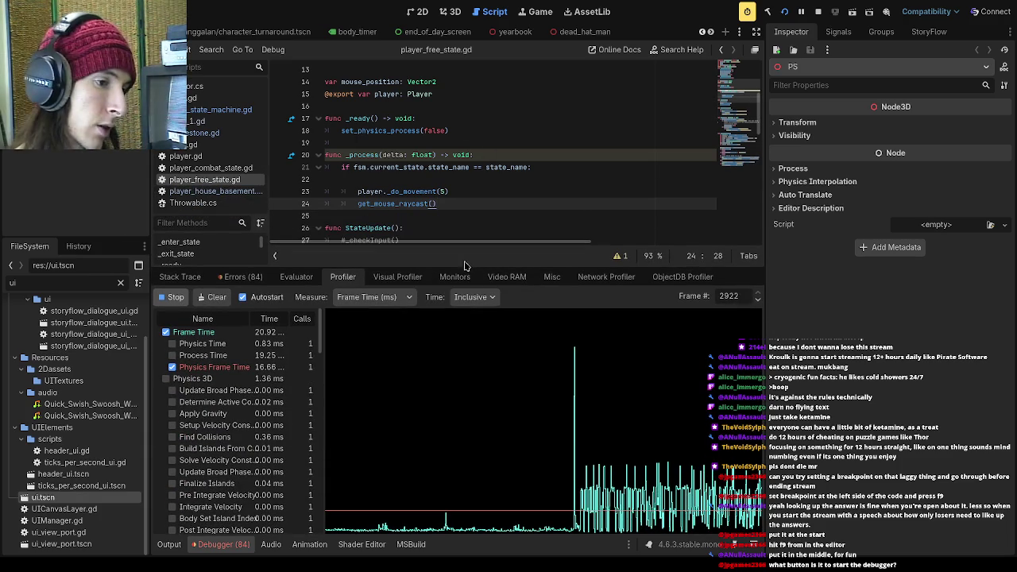
pyautogui.moveTo(466, 264)
pyautogui.mouseDown()
pyautogui.moveTo(469, 305)
pyautogui.moveTo(471, 285)
pyautogui.mouseUp()
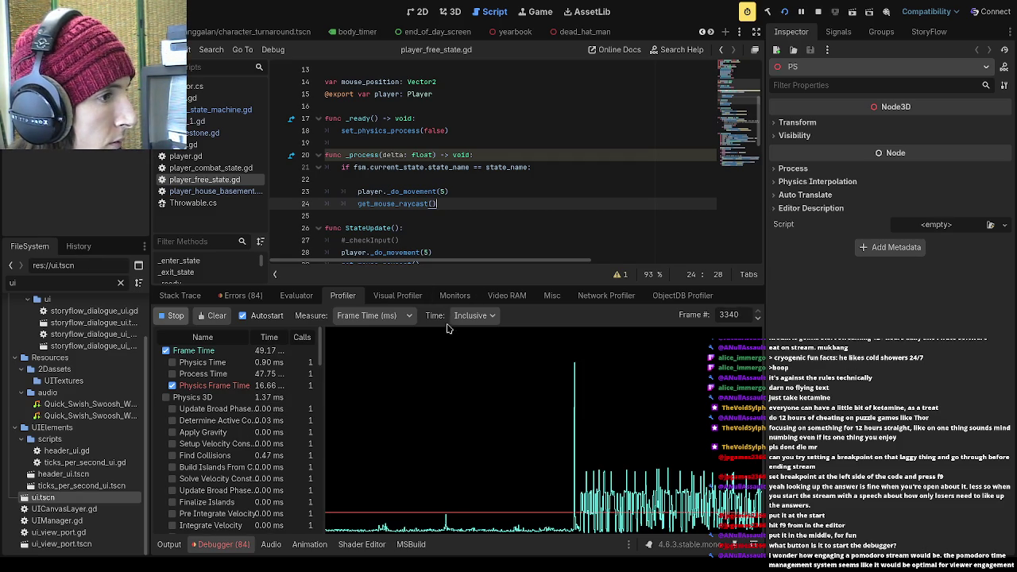
pyautogui.moveTo(429, 285); pyautogui.dragTo(429, 205)
pyautogui.scroll(-1, 268, 326)
pyautogui.scroll(-1, 269, 328)
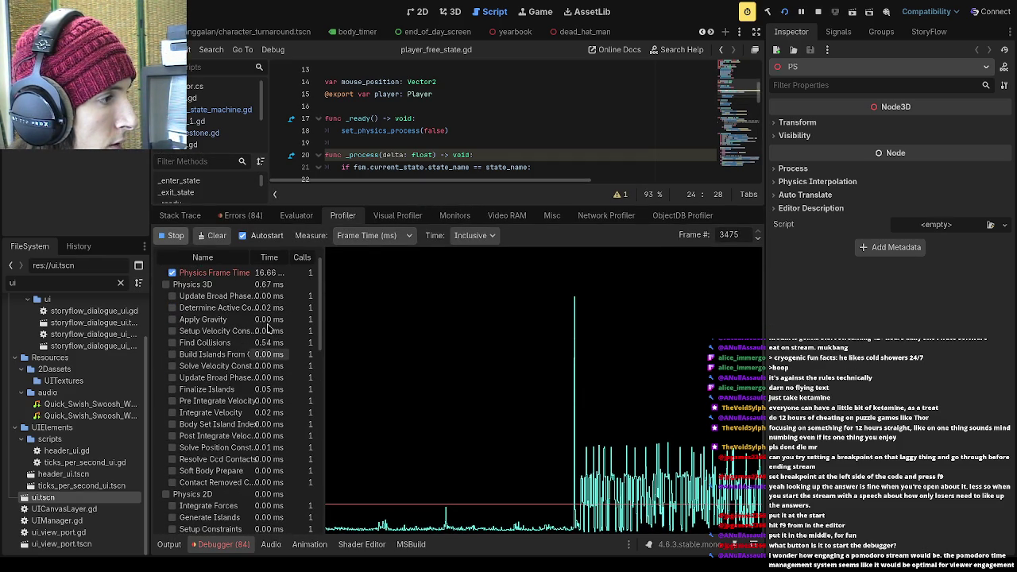
pyautogui.scroll(2, 269, 326)
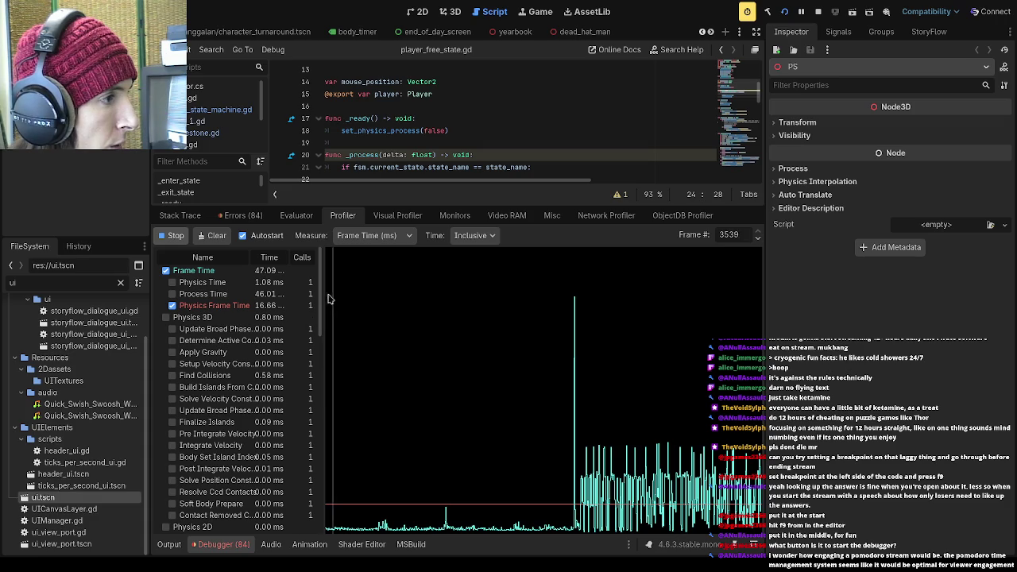
pyautogui.click(360, 262)
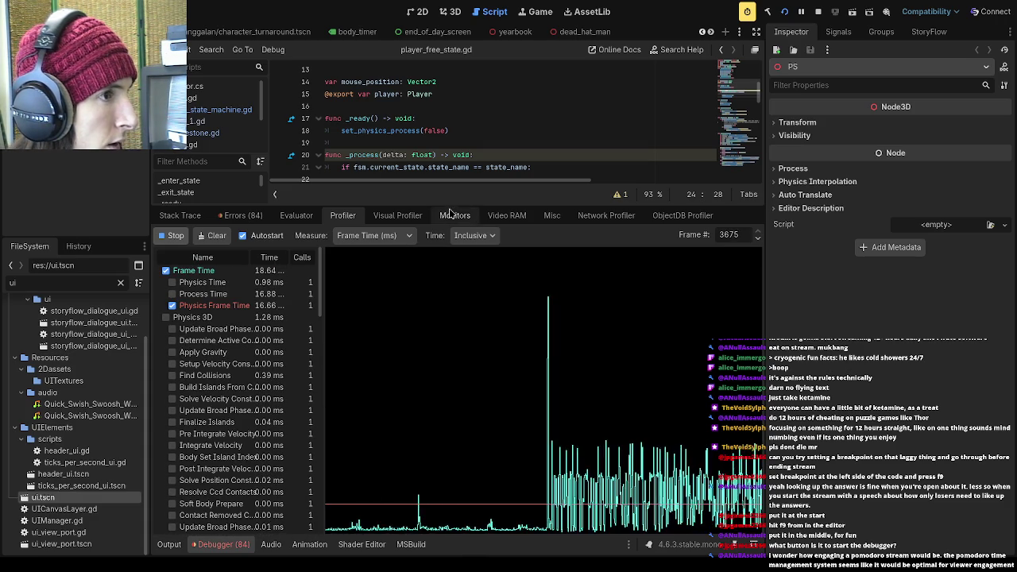
pyautogui.moveTo(450, 205); pyautogui.dragTo(450, 402)
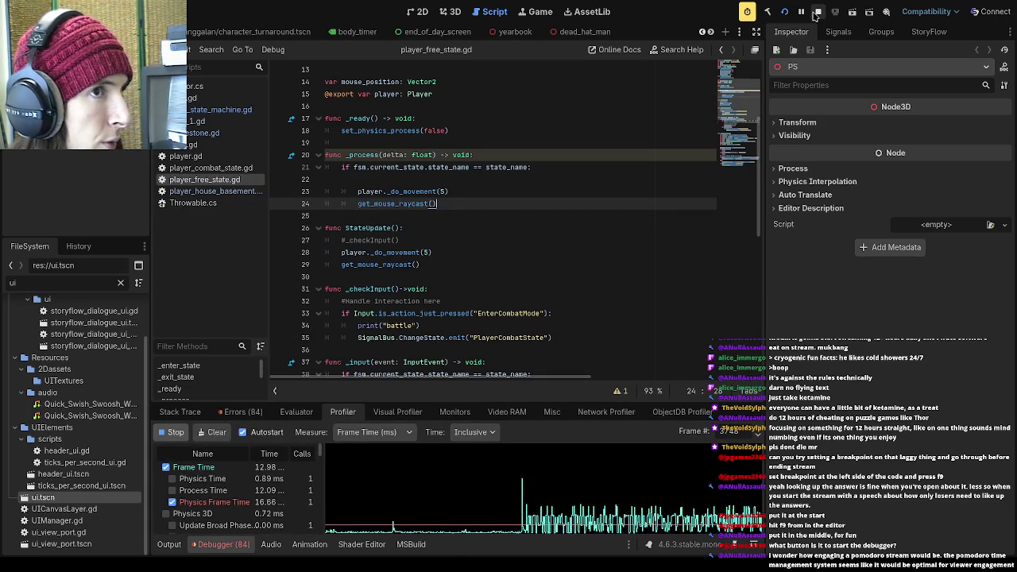
# - Stop the game, review physics and script timings in an enlarged profiler, then relaunch to the RingWorm menu
pyautogui.click(817, 11)
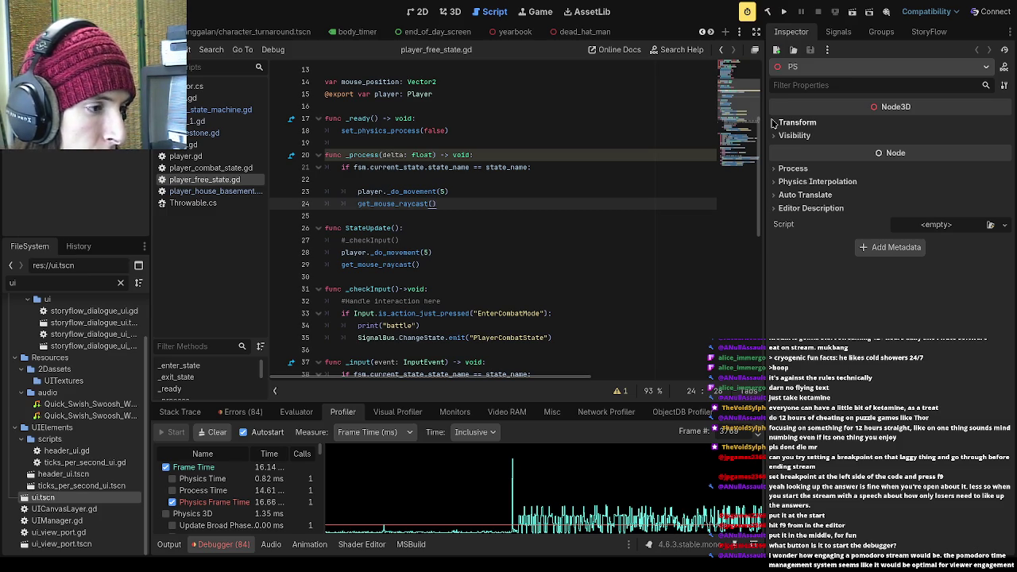
pyautogui.moveTo(458, 403)
pyautogui.mouseDown()
pyautogui.moveTo(472, 326)
pyautogui.moveTo(472, 211)
pyautogui.mouseUp()
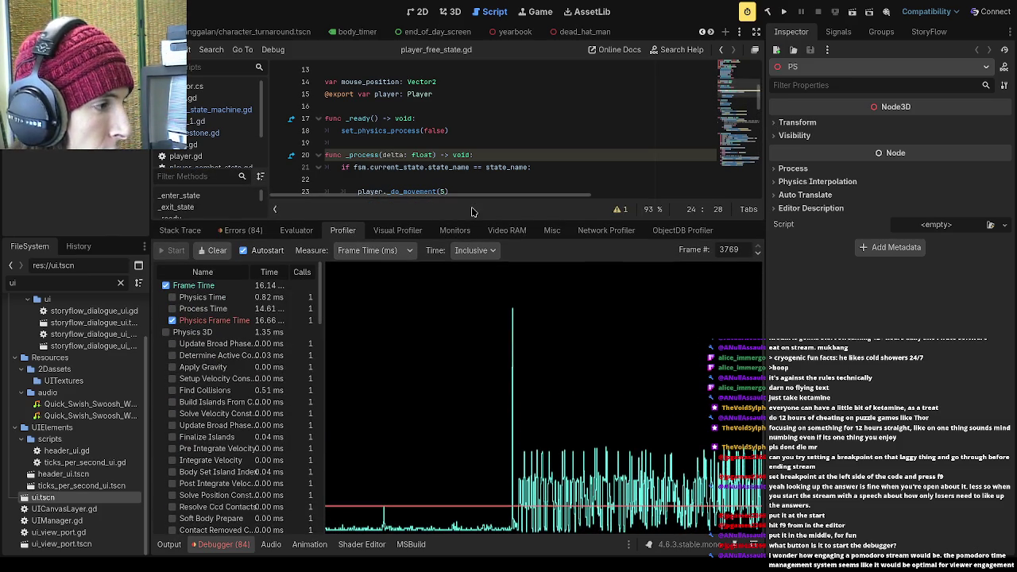
pyautogui.scroll(-5, 267, 345)
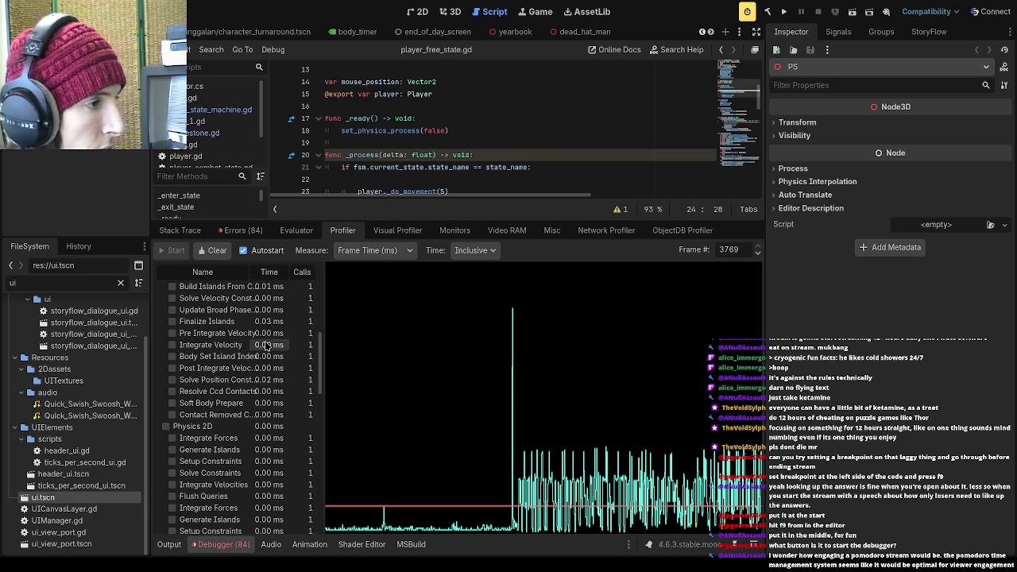
pyautogui.scroll(-10, 267, 344)
pyautogui.scroll(4, 265, 387)
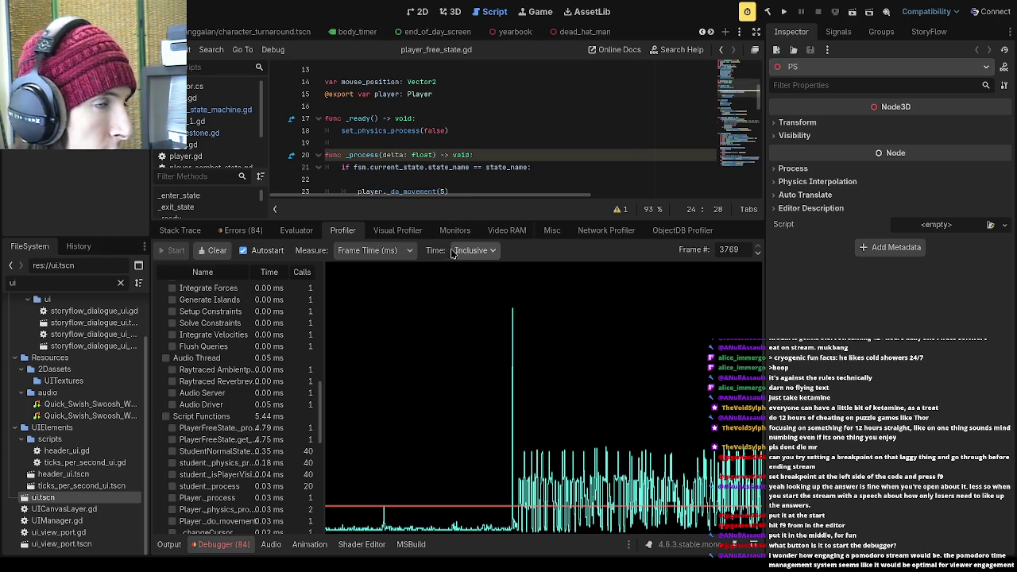
pyautogui.moveTo(461, 223); pyautogui.dragTo(461, 403)
pyautogui.click(783, 11)
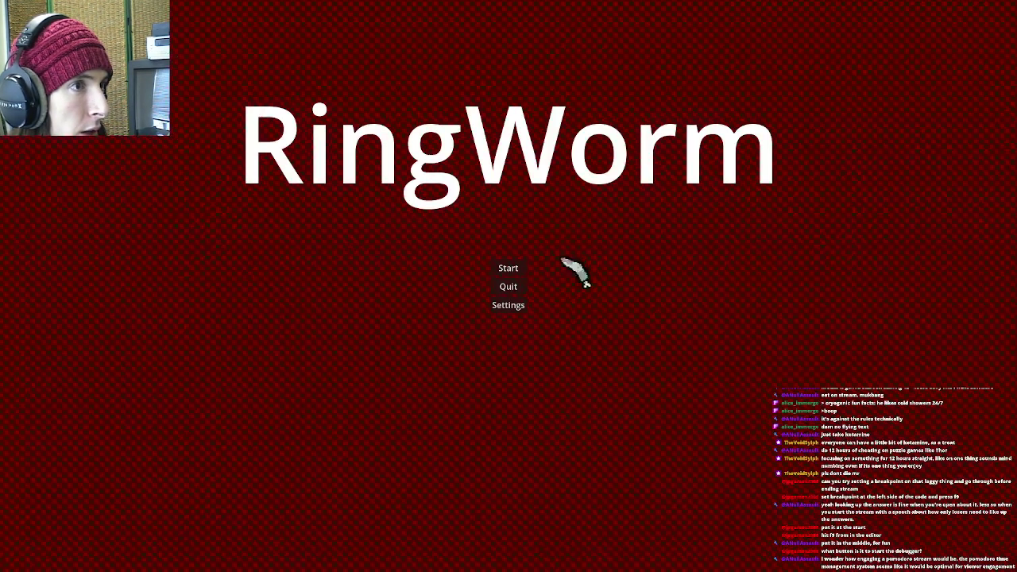
# - Start a new RingWorm game, dismiss the opening and Djinn dialogue cards, and go to school
pyautogui.click(515, 270)
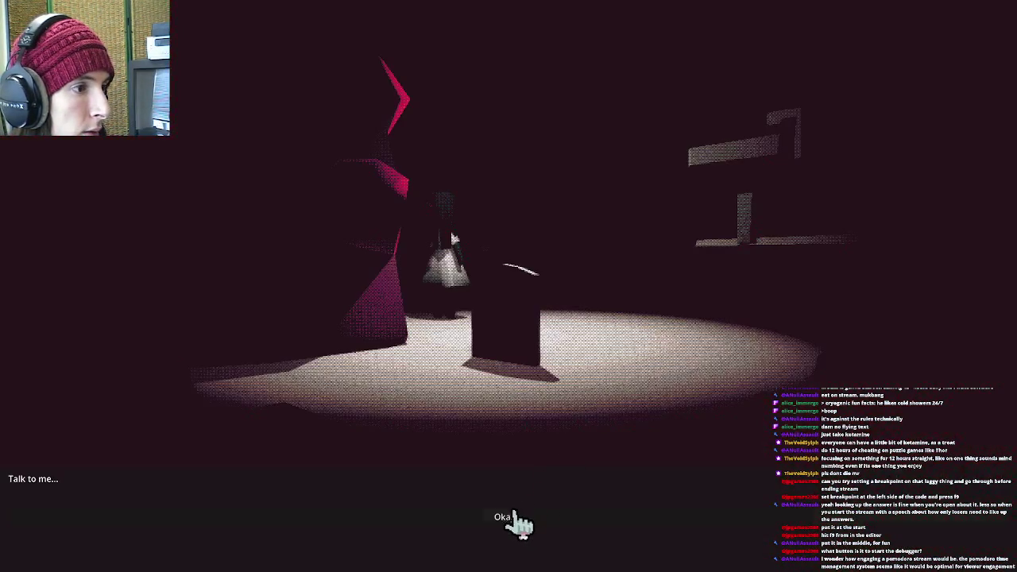
pyautogui.click(513, 524)
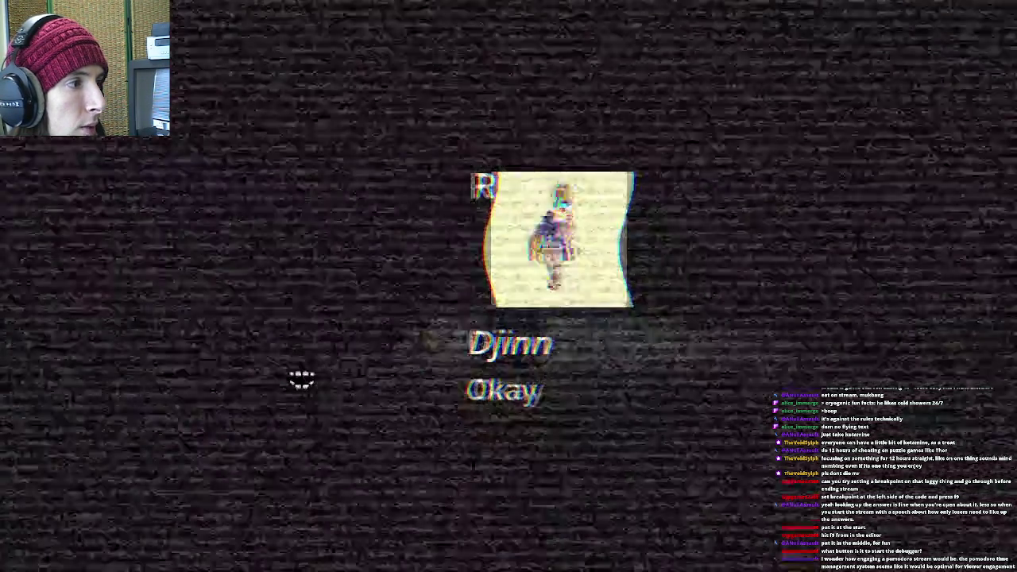
pyautogui.click(358, 388)
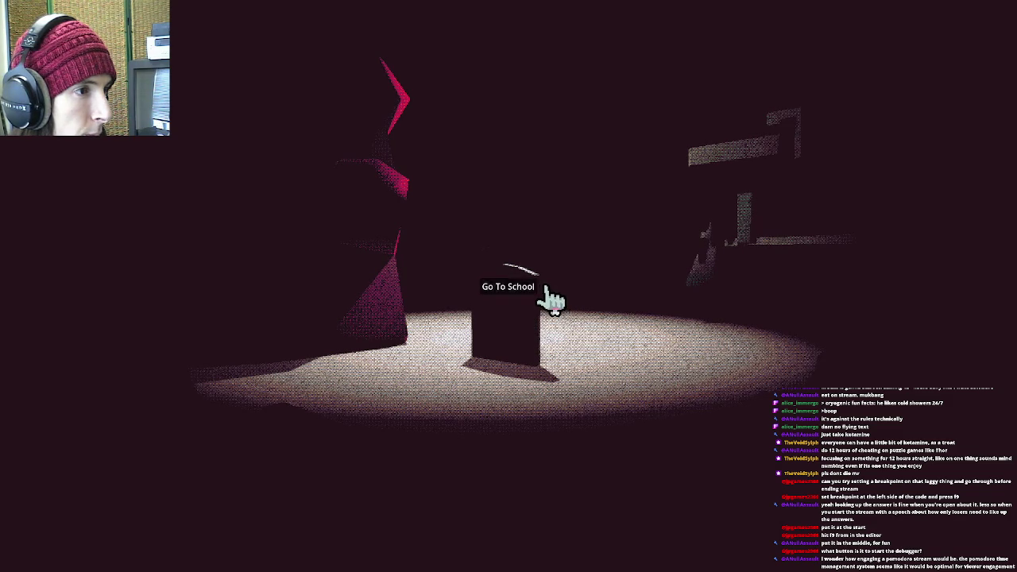
pyautogui.click(551, 303)
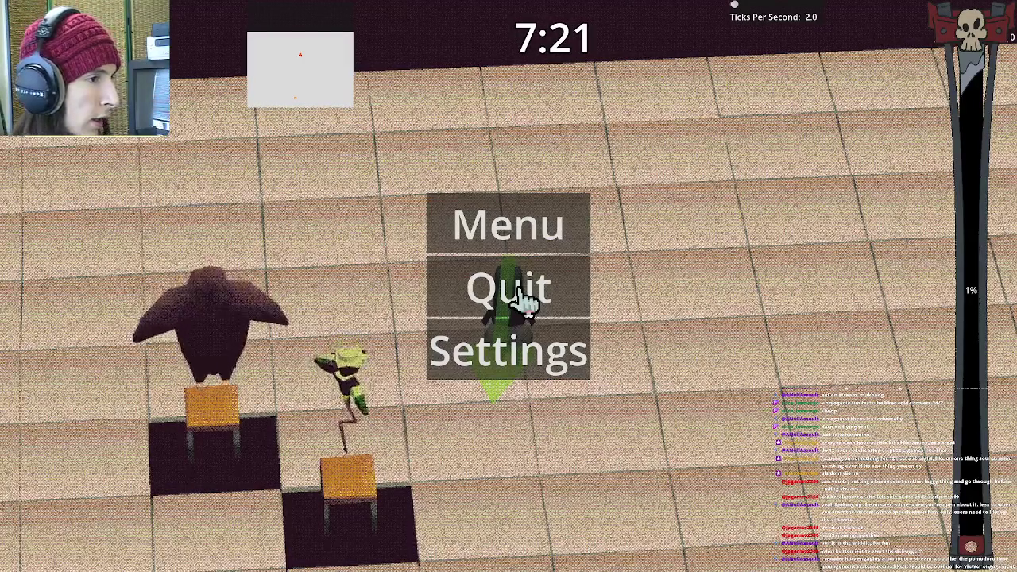
# - Quit the running game from the school level's pause menu
pyautogui.click(556, 294)
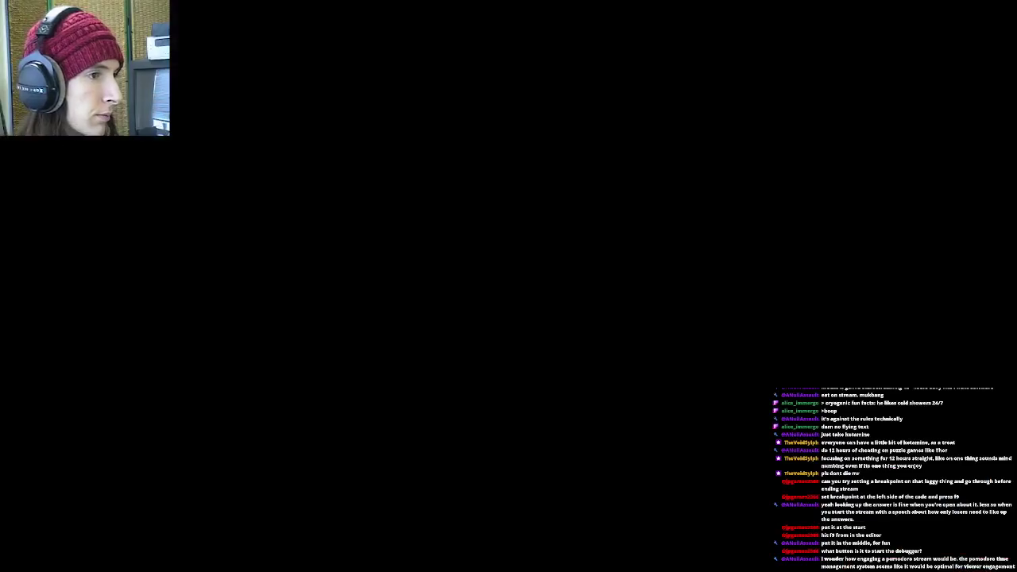
# - Read through player_free_state.gd, checking _process lines 22–23 and its declaration
pyautogui.scroll(-4, 523, 302)
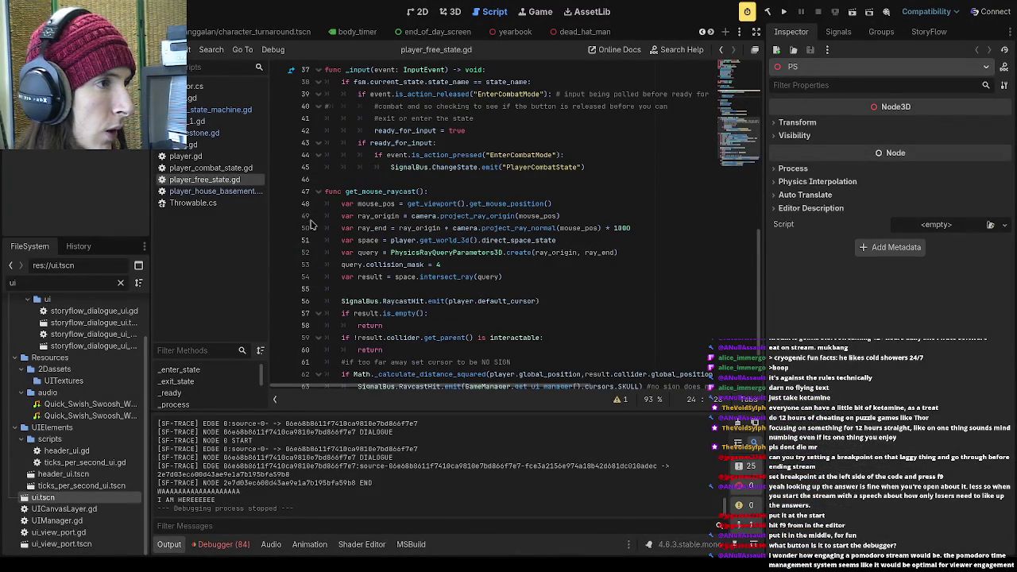
pyautogui.scroll(6, 405, 278)
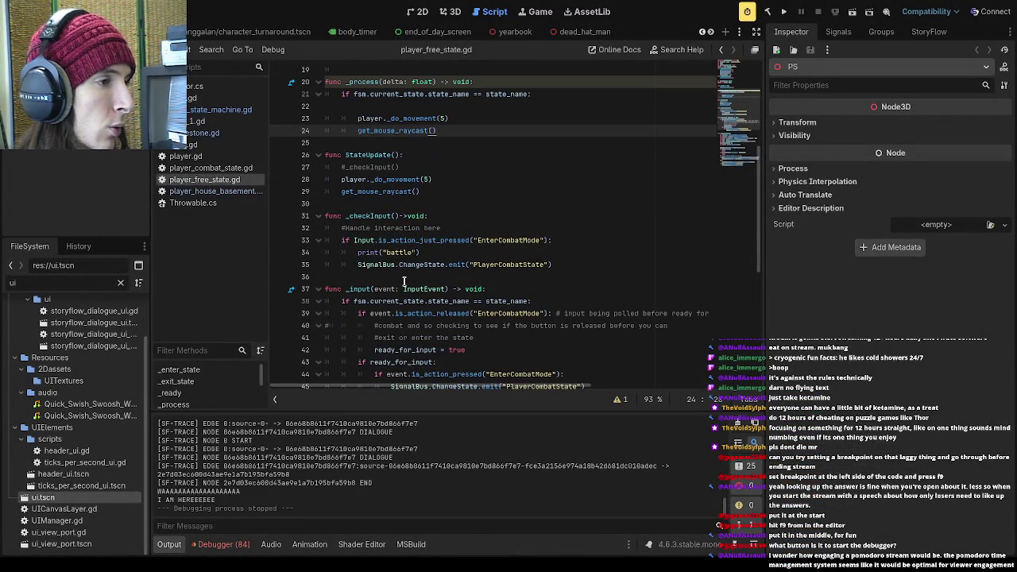
pyautogui.scroll(-3, 403, 282)
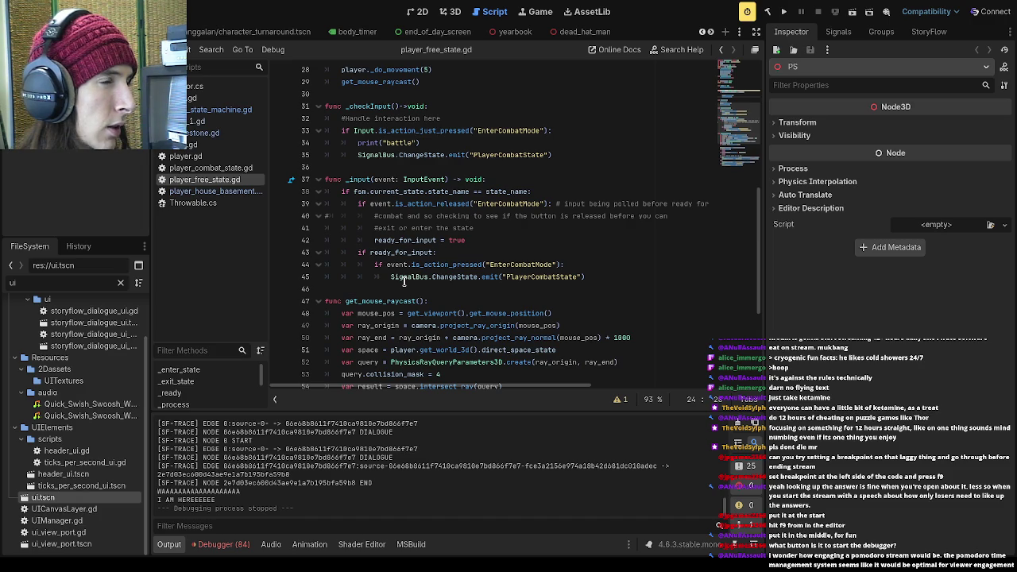
pyautogui.scroll(8, 404, 280)
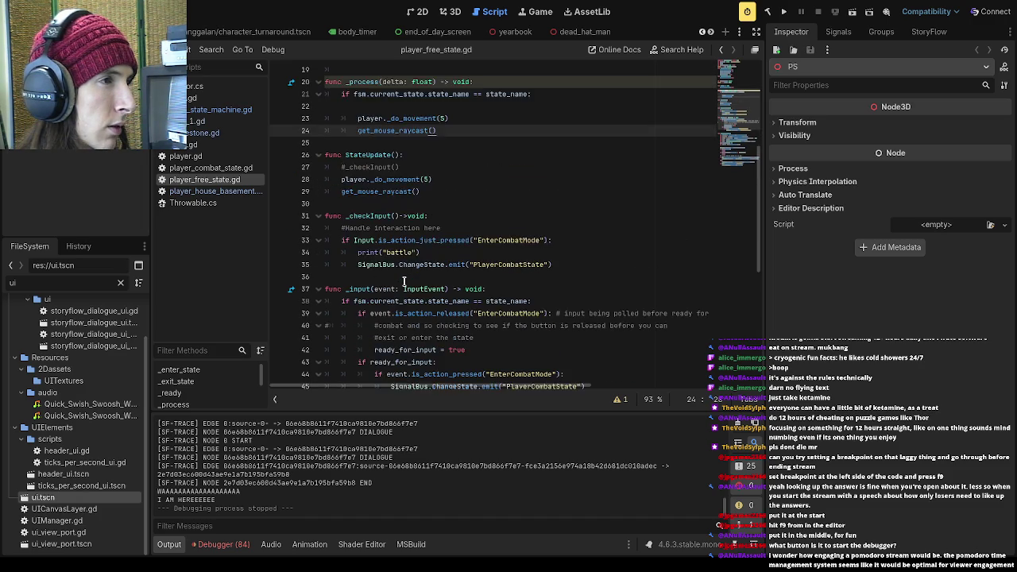
pyautogui.click(449, 300)
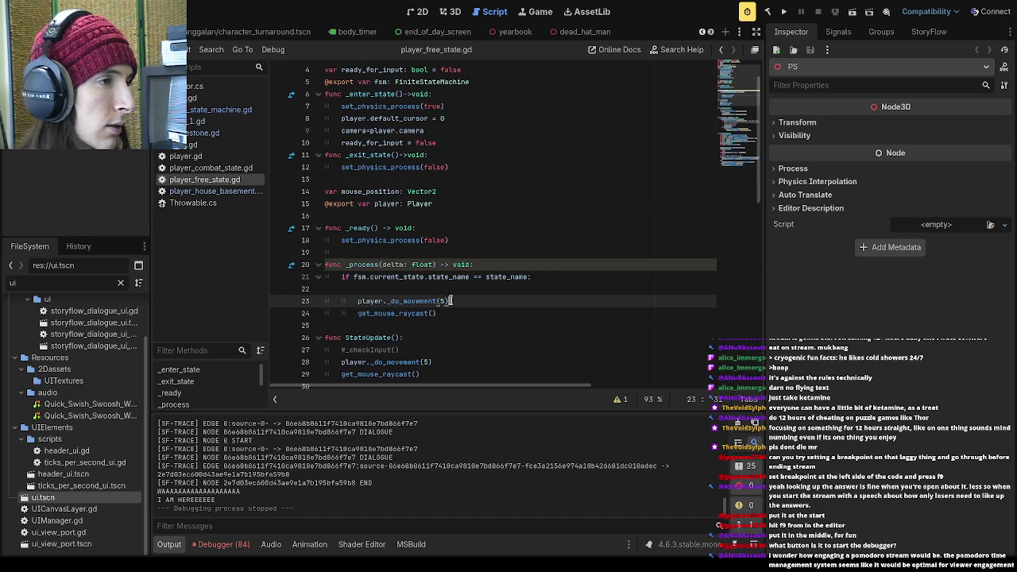
pyautogui.click(447, 288)
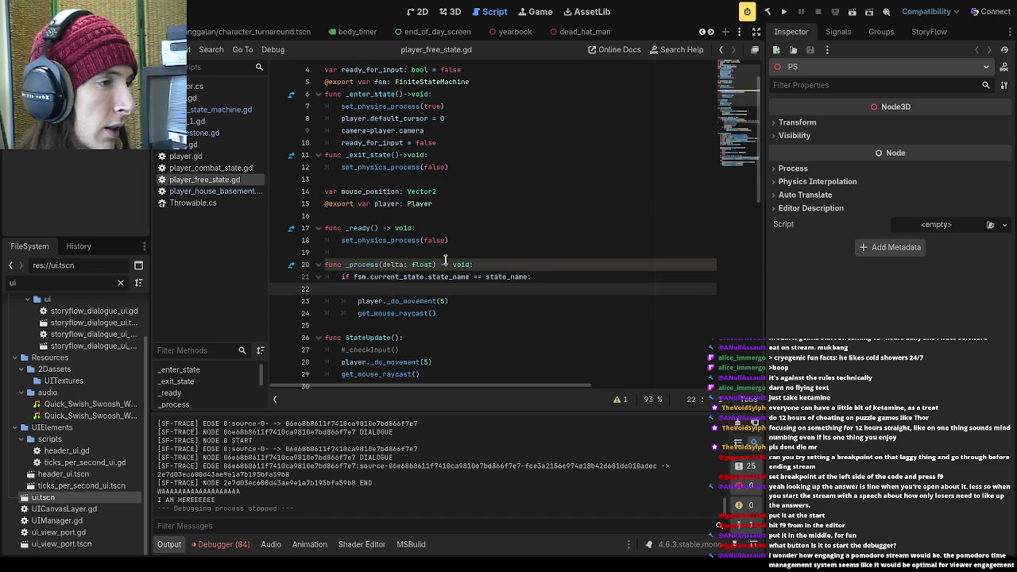
pyautogui.click(446, 254)
# - Revisit the _process declaration, then show the Debugger's Profiler results from the last run
pyautogui.scroll(1, 459, 290)
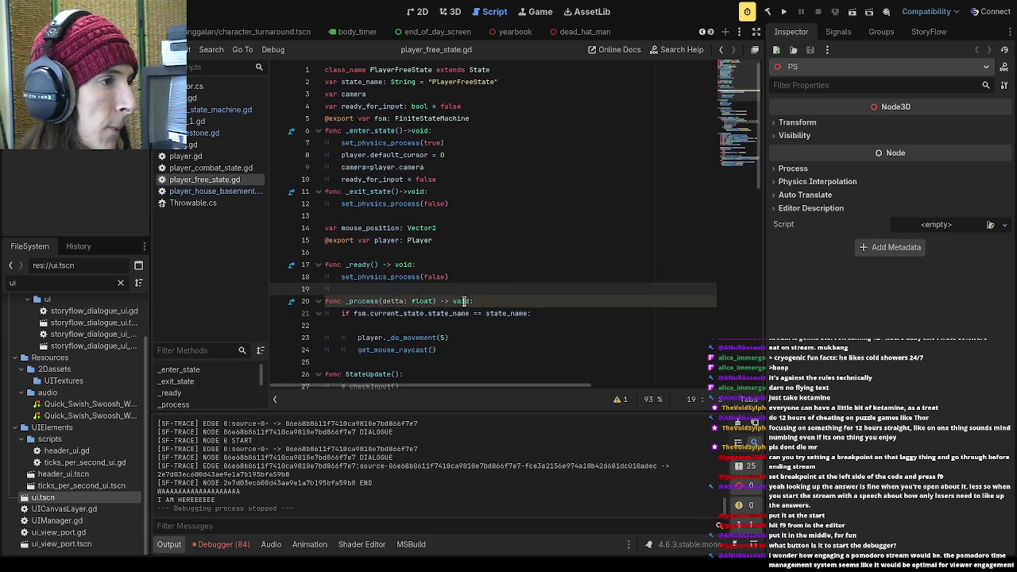
pyautogui.click(468, 322)
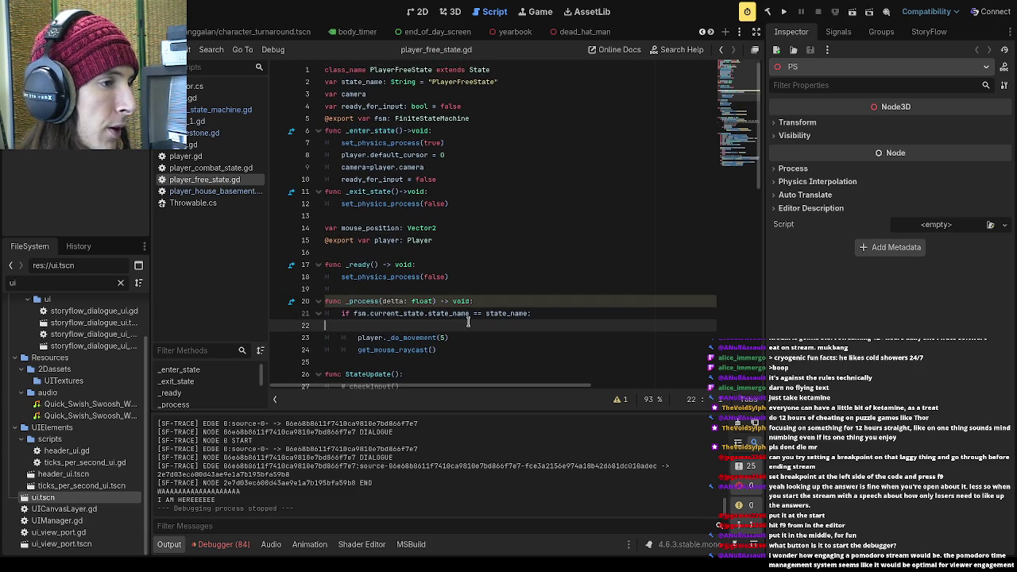
pyautogui.click(454, 293)
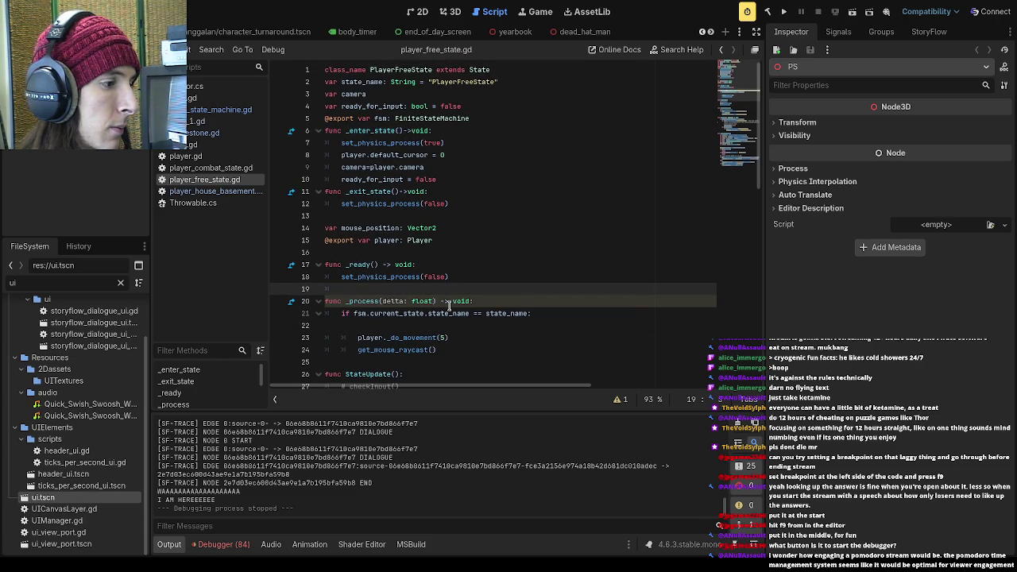
pyautogui.click(217, 548)
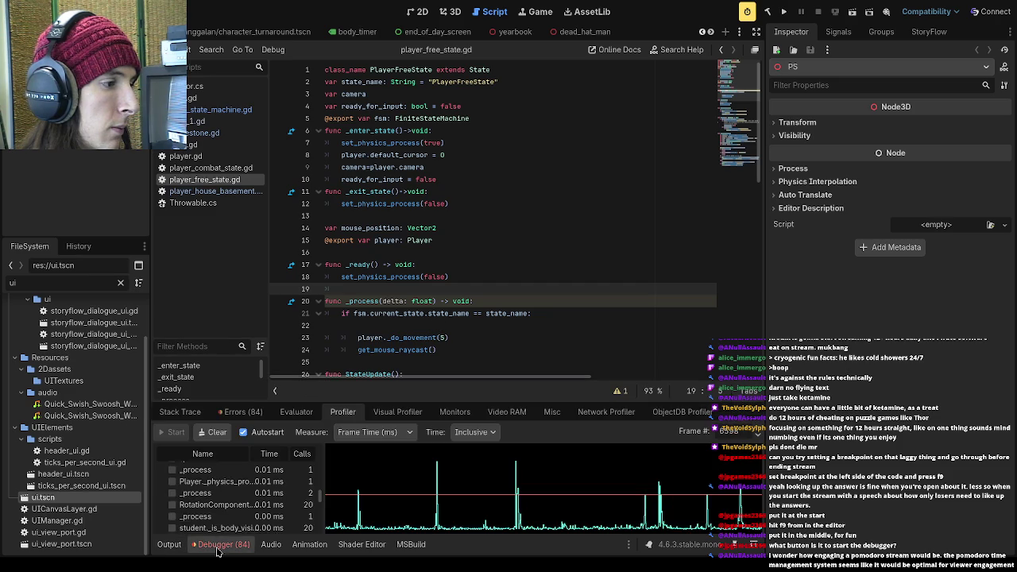
# - Enlarge the profiler panel and select frame-time spikes, including frames 4264 and 4351
pyautogui.moveTo(395, 402); pyautogui.dragTo(421, 160)
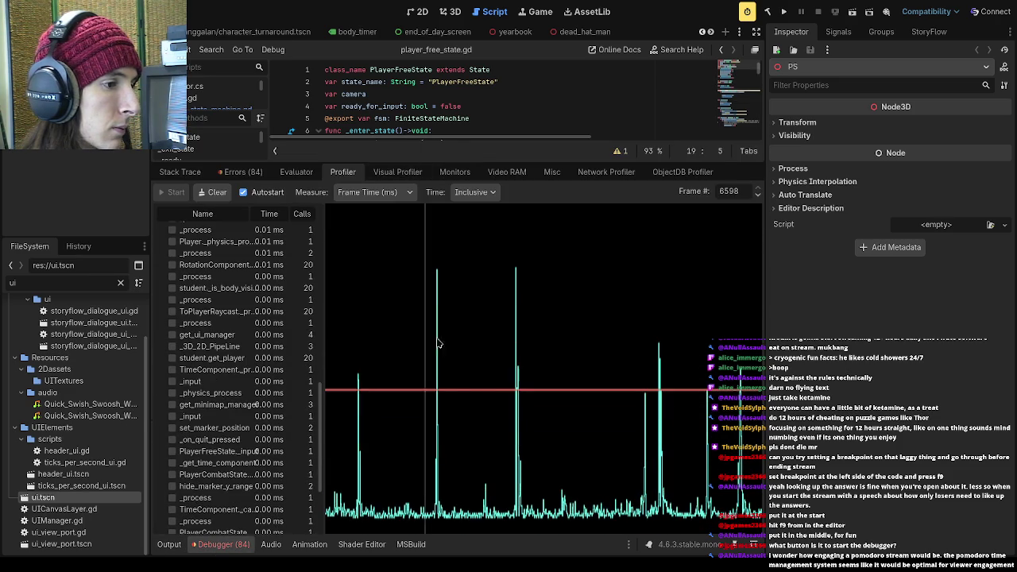
pyautogui.click(470, 452)
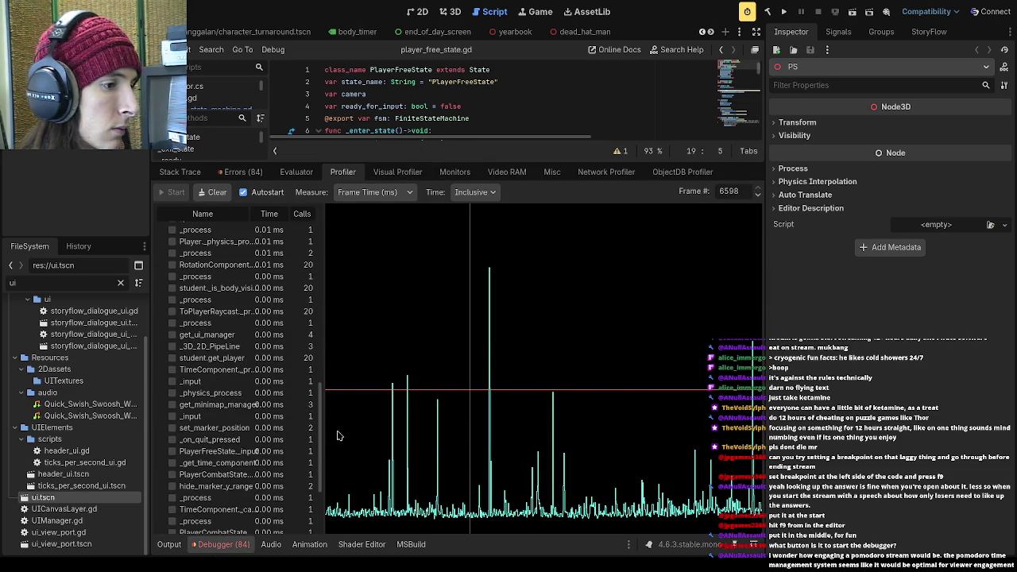
pyautogui.click(480, 275)
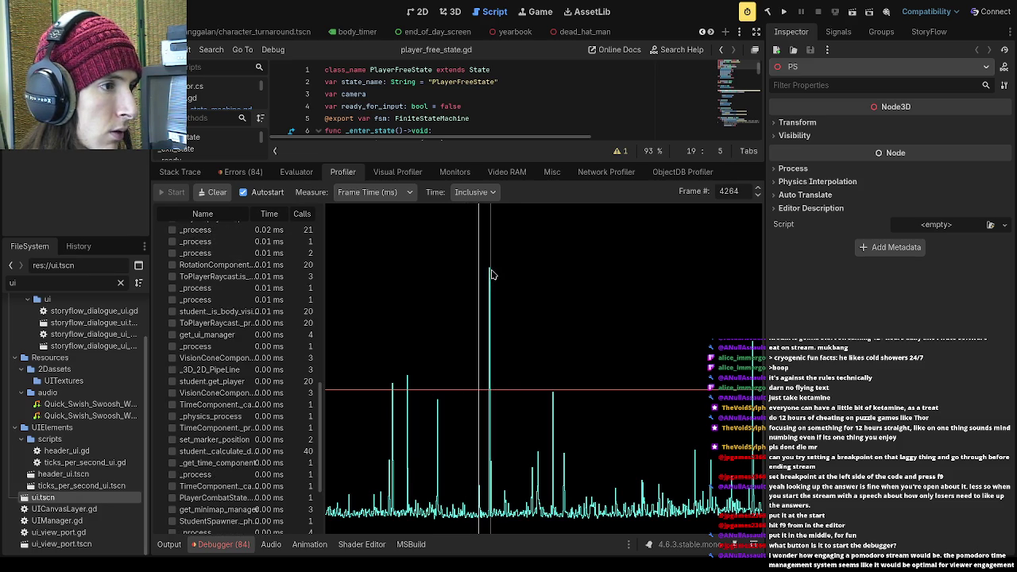
pyautogui.click(490, 274)
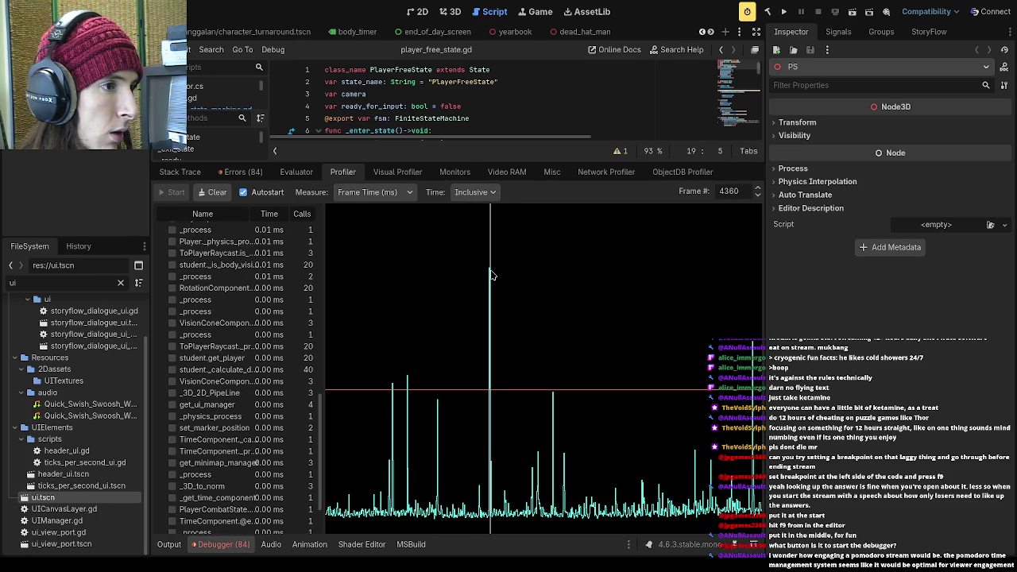
pyautogui.click(489, 215)
# - Scroll the function list to Script Functions and select the earlier spike at frame 3675
pyautogui.scroll(5, 235, 431)
pyautogui.scroll(3, 234, 431)
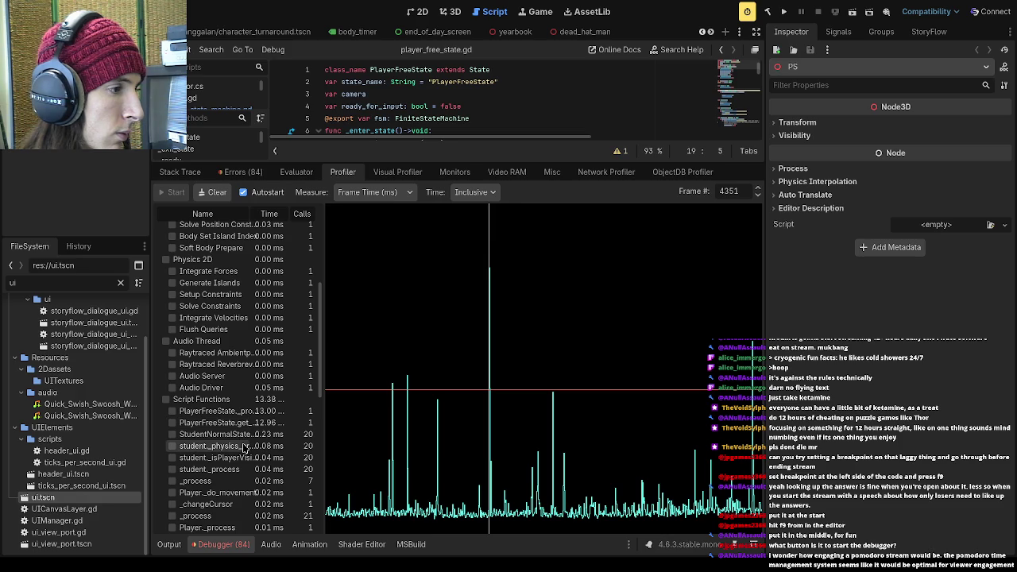
pyautogui.scroll(-1, 253, 476)
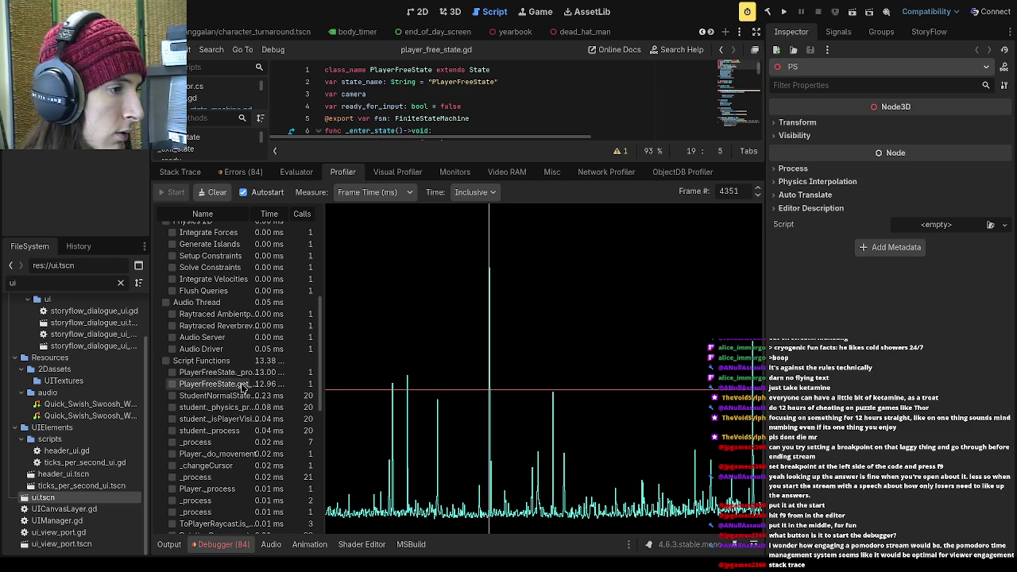
pyautogui.click(408, 395)
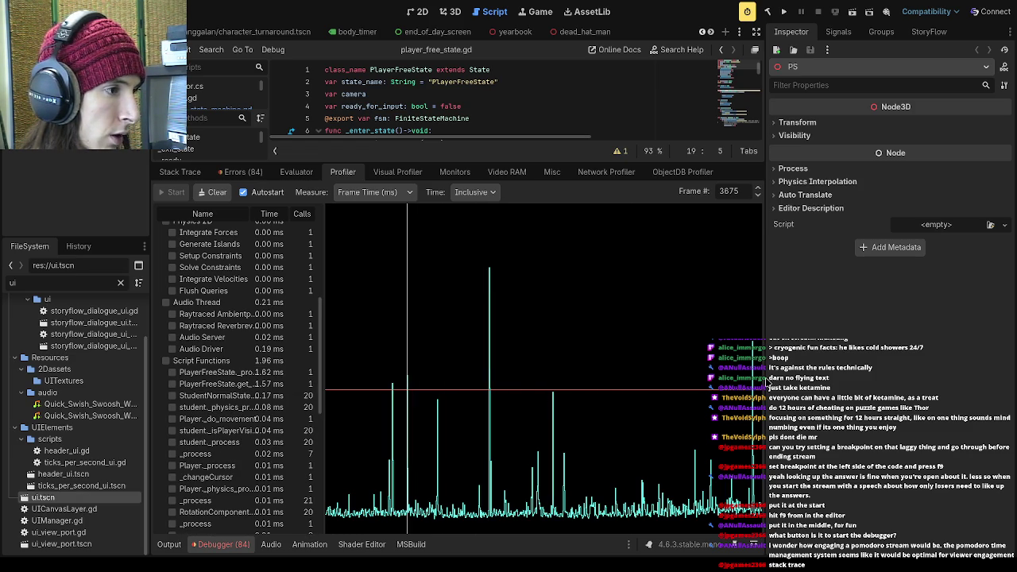
# - Compare per-function timings at frames 6520, 4871 and 3679, scrolling the function list
pyautogui.click(681, 397)
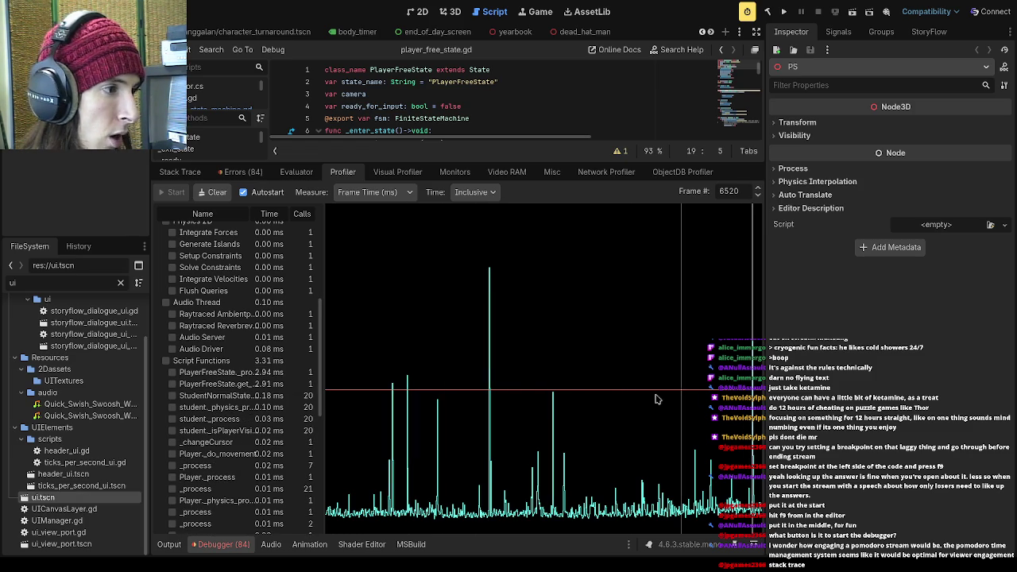
pyautogui.click(554, 405)
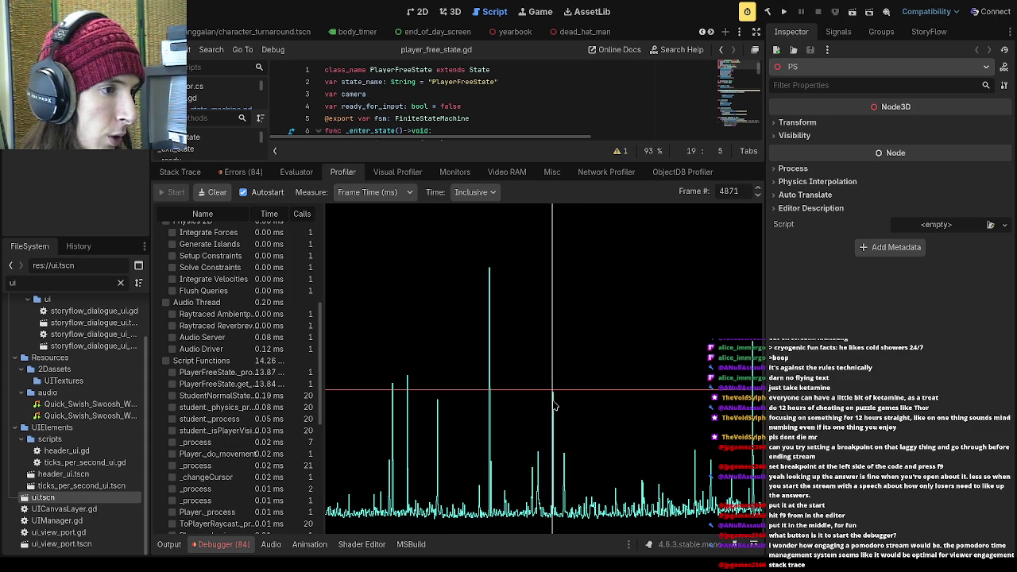
pyautogui.click(409, 416)
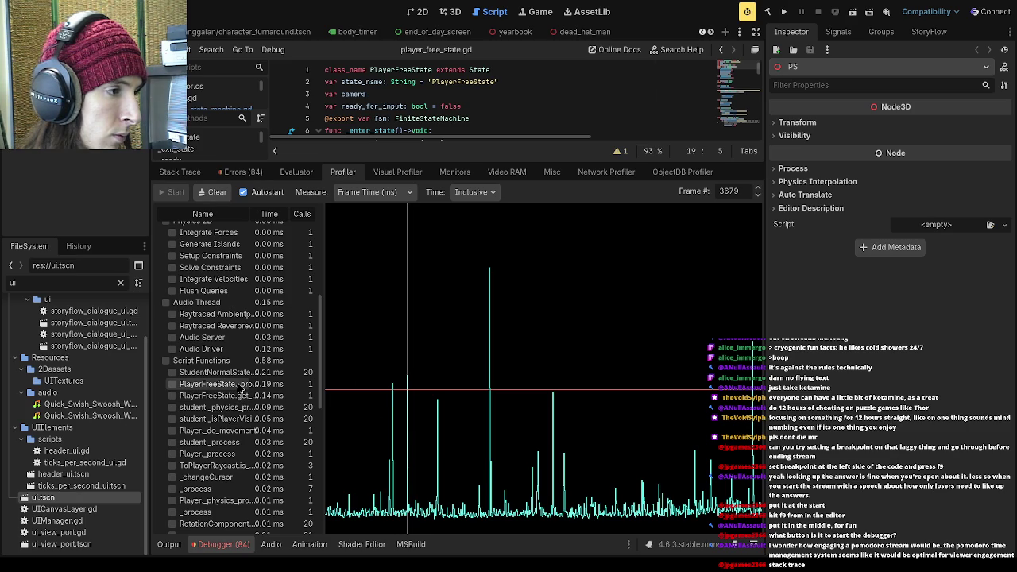
pyautogui.scroll(-7, 241, 387)
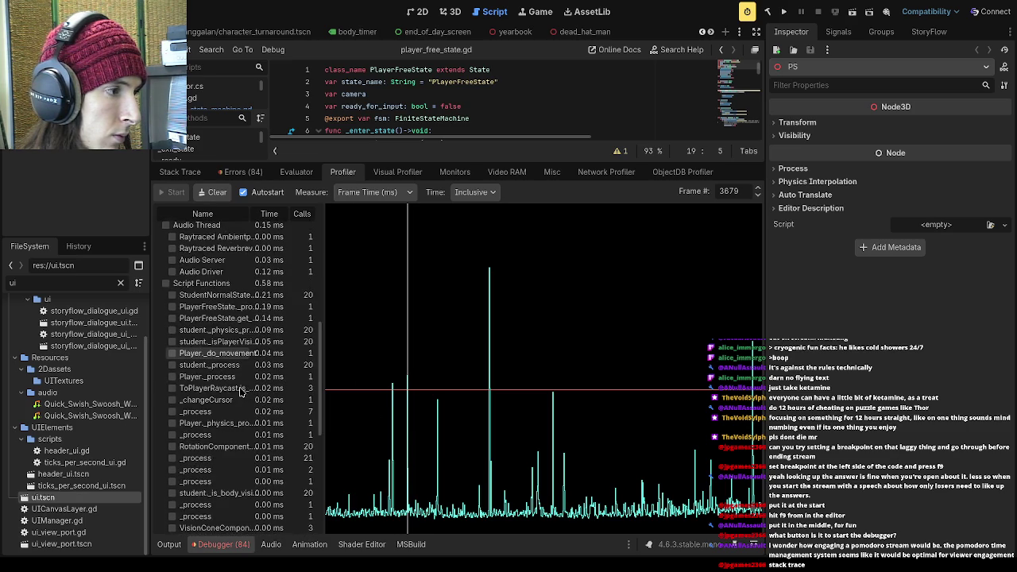
pyautogui.scroll(-4, 246, 391)
pyautogui.scroll(12, 255, 393)
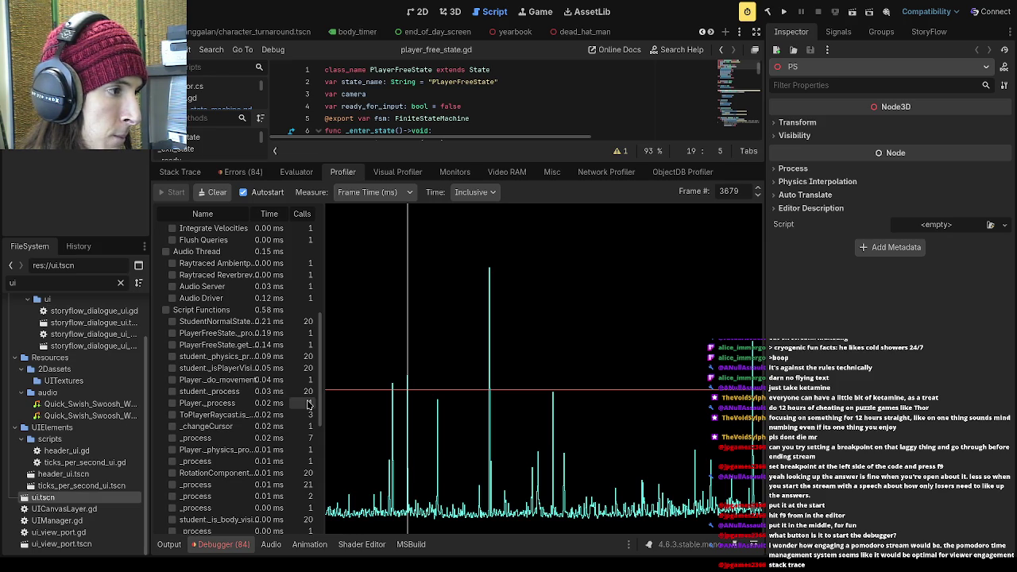
pyautogui.scroll(-3, 309, 405)
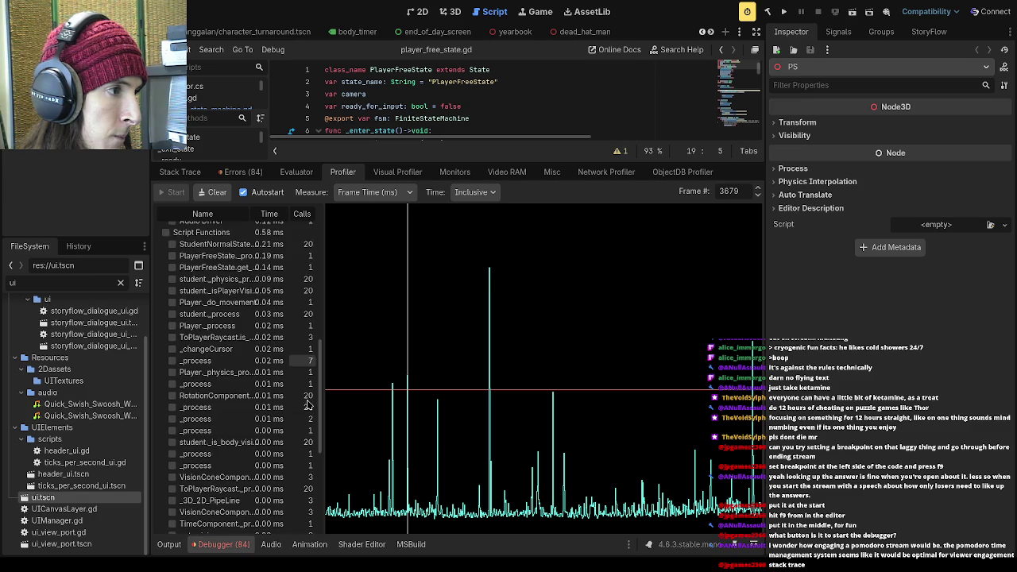
pyautogui.scroll(10, 308, 405)
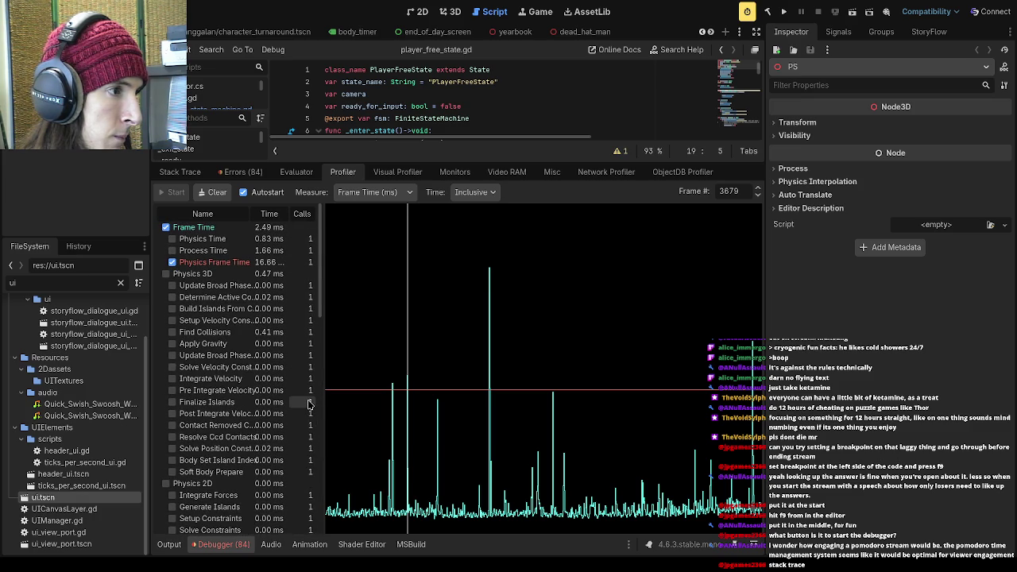
pyautogui.scroll(-10, 308, 404)
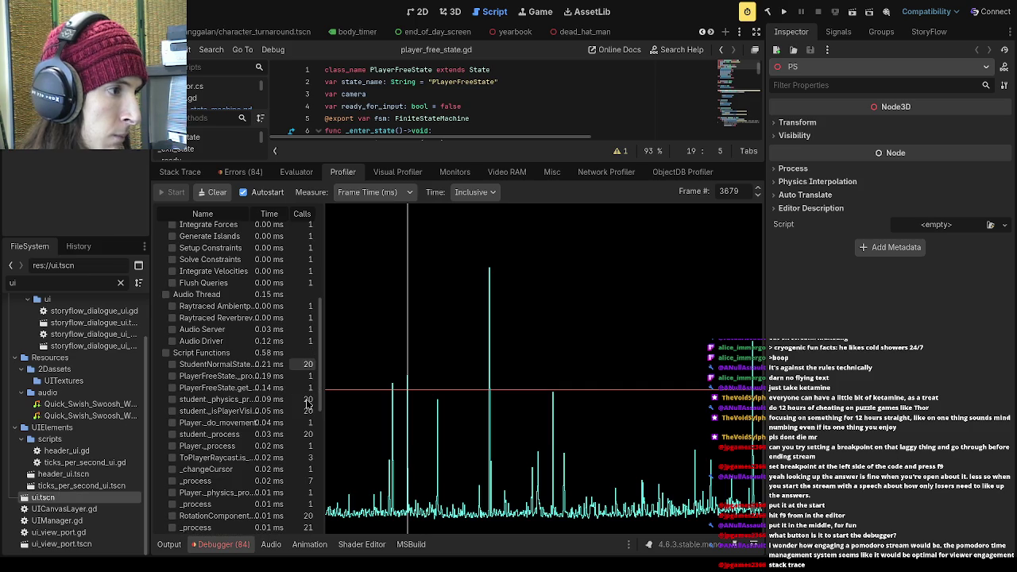
pyautogui.moveTo(322, 398)
pyautogui.mouseDown()
pyautogui.moveTo(314, 539)
pyautogui.moveTo(318, 445)
pyautogui.moveTo(366, 401)
pyautogui.moveTo(403, 399)
pyautogui.mouseUp()
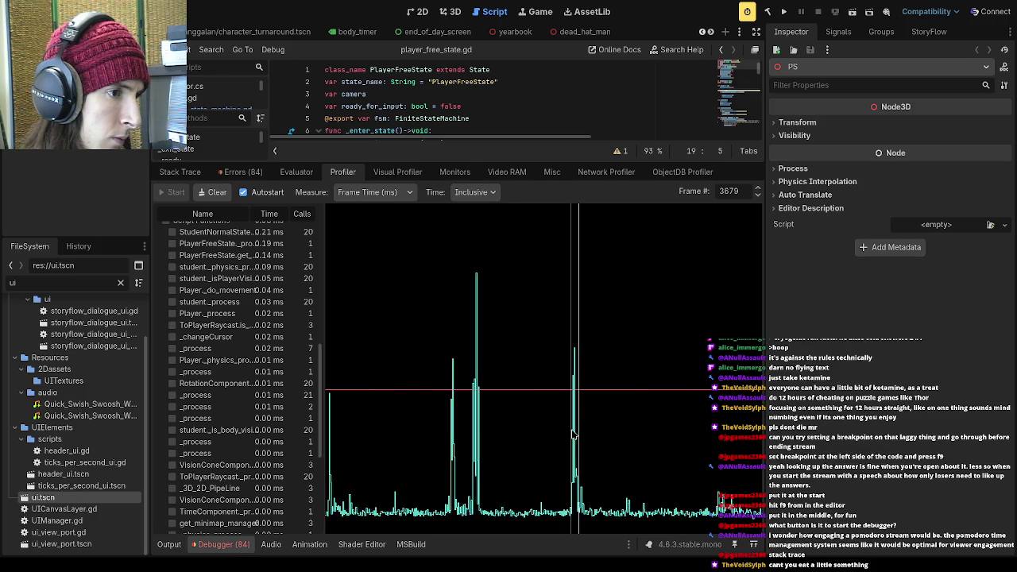
# - Inspect frame 3674's per-function timings, scrolling through the whole function list
pyautogui.click(578, 353)
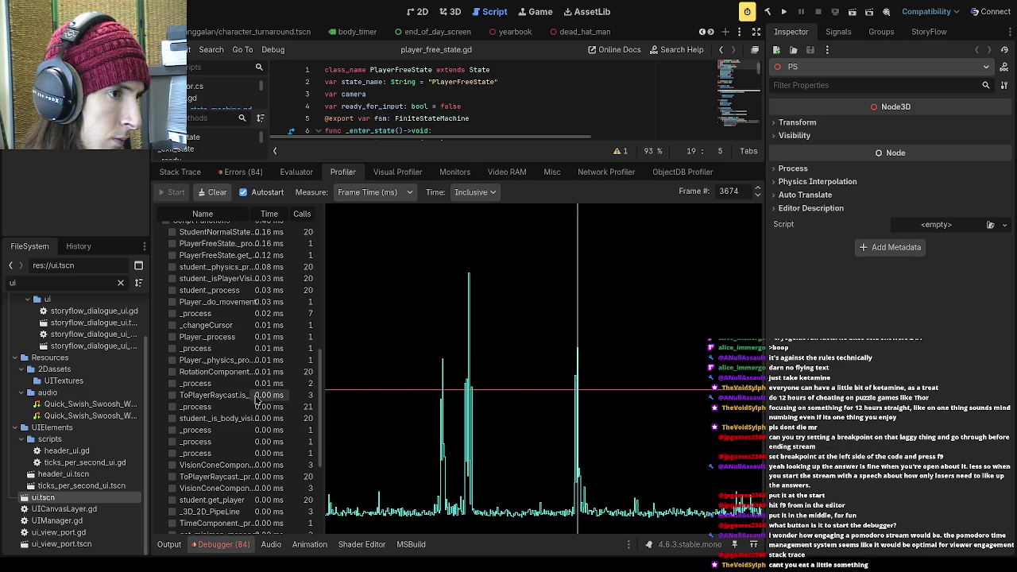
pyautogui.scroll(6, 244, 397)
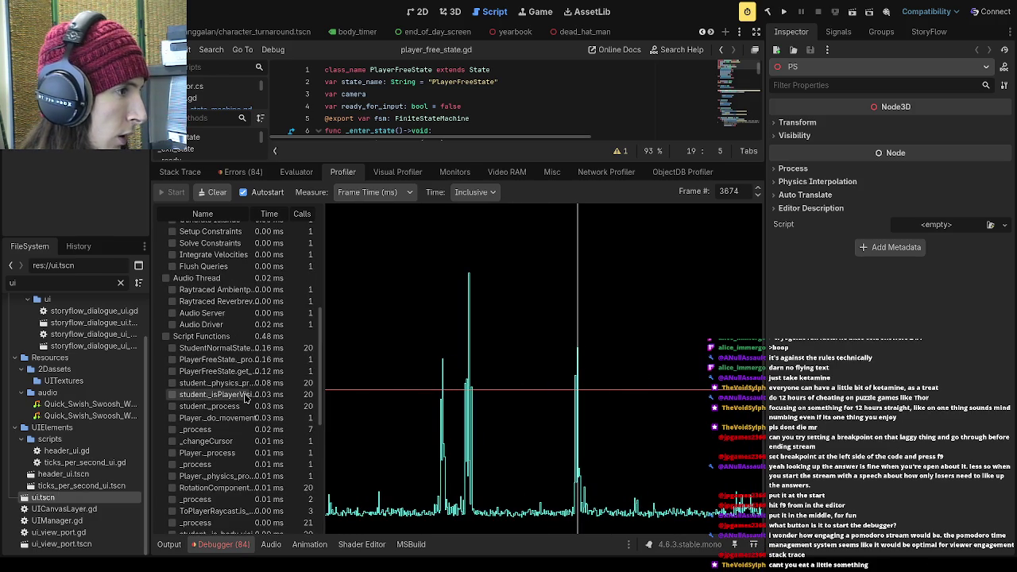
pyautogui.scroll(10, 276, 430)
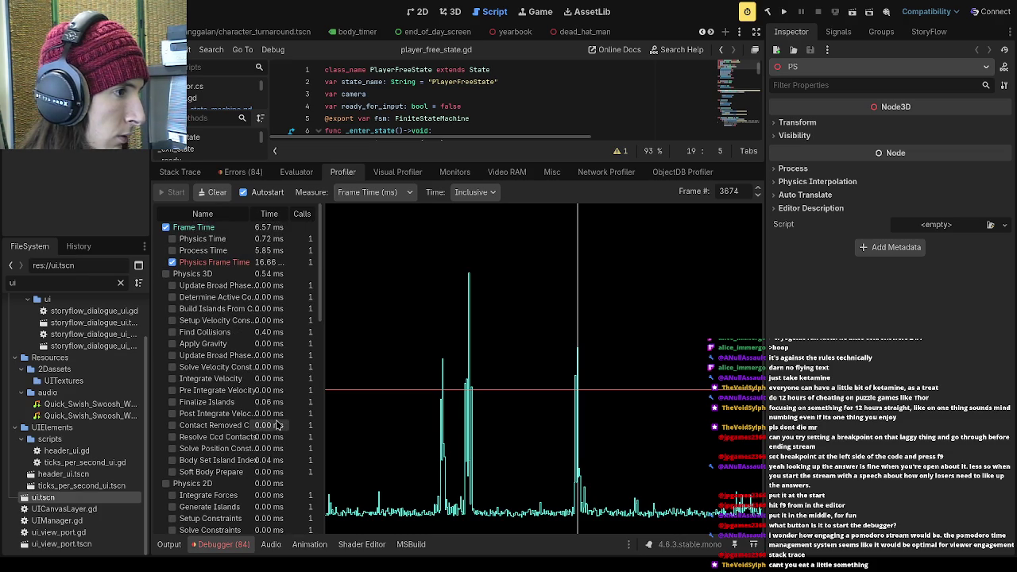
pyautogui.scroll(-5, 309, 348)
pyautogui.scroll(-10, 308, 347)
pyautogui.scroll(5, 306, 385)
pyautogui.scroll(2, 306, 385)
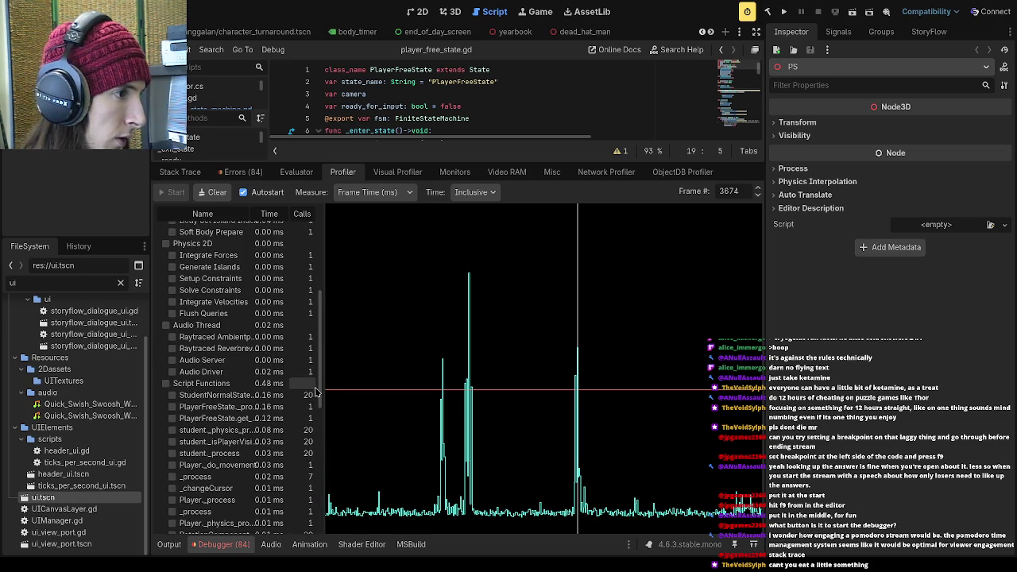
pyautogui.scroll(2, 321, 379)
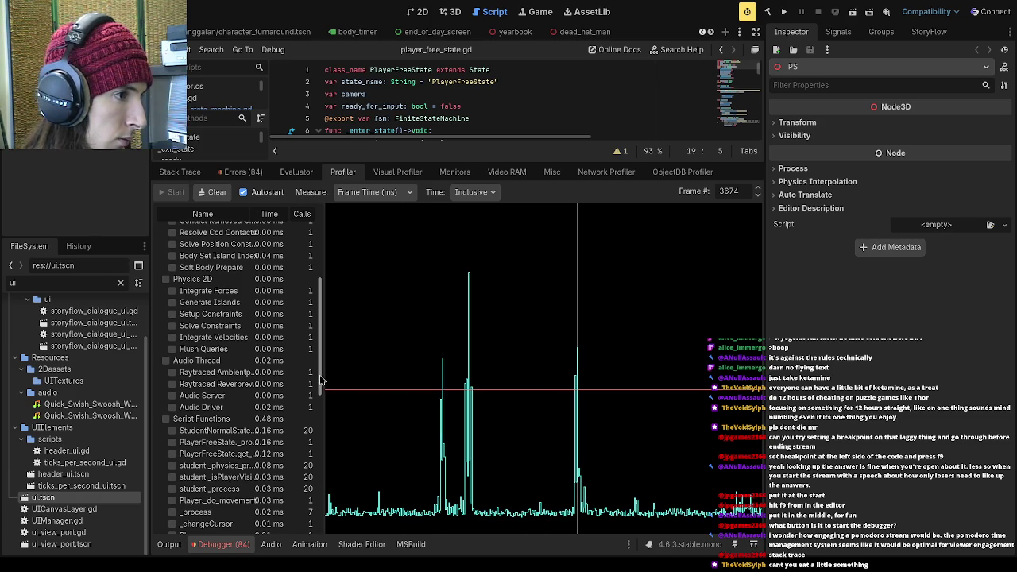
pyautogui.scroll(5, 325, 354)
pyautogui.scroll(5, 325, 343)
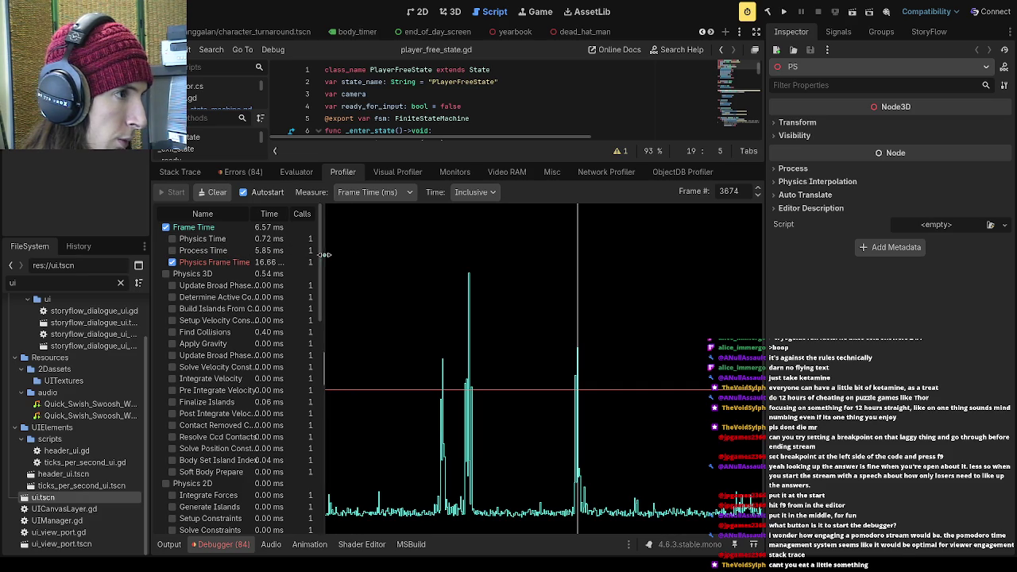
pyautogui.scroll(-2, 315, 273)
pyautogui.scroll(2, 315, 273)
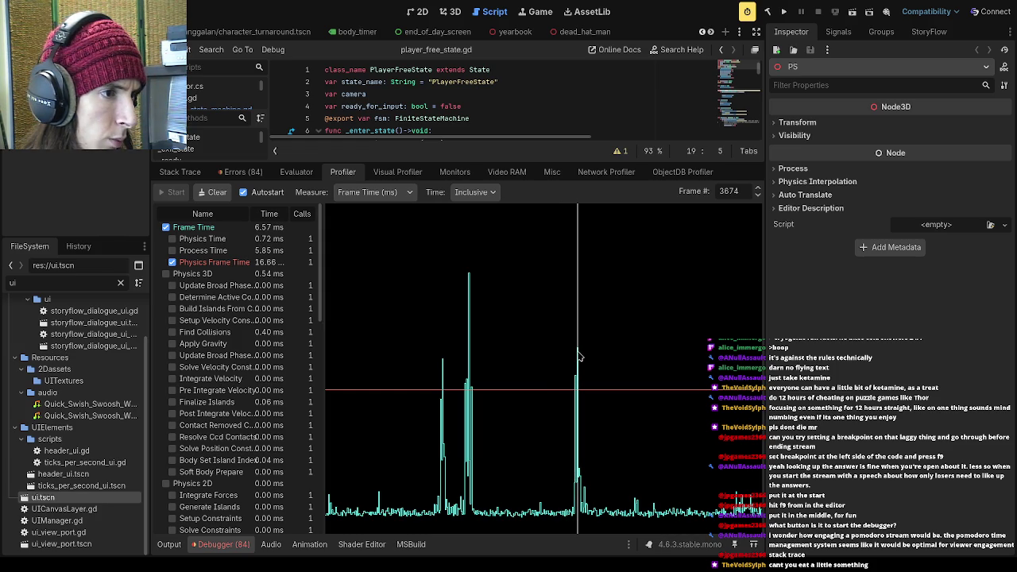
# - Sweep across nearby frames, then drag the splitter down to enlarge the script editor
pyautogui.moveTo(578, 357)
pyautogui.mouseDown()
pyautogui.moveTo(652, 359)
pyautogui.moveTo(580, 361)
pyautogui.mouseUp()
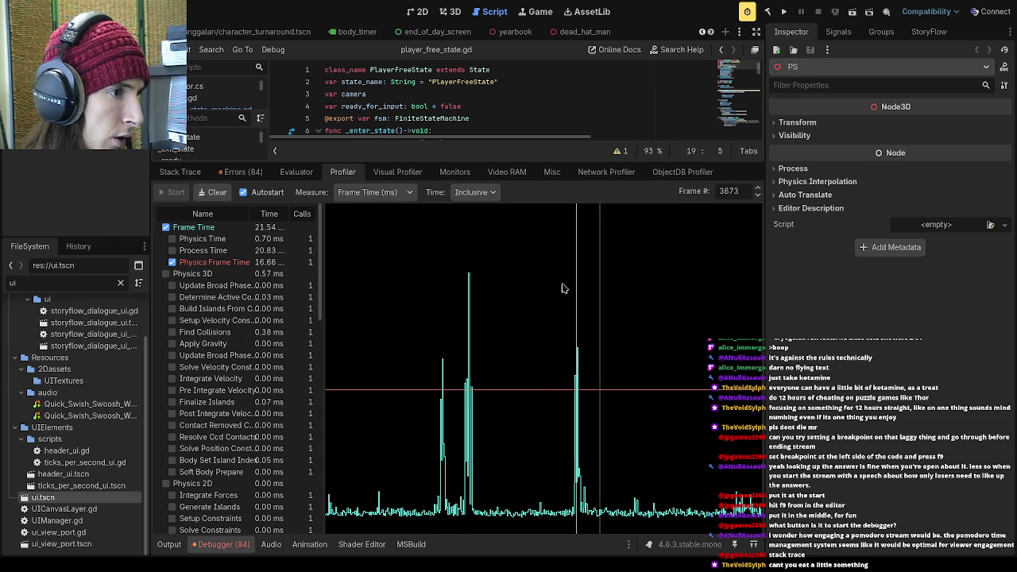
pyautogui.moveTo(320, 268)
pyautogui.mouseDown()
pyautogui.moveTo(330, 332)
pyautogui.moveTo(325, 445)
pyautogui.moveTo(321, 414)
pyautogui.mouseUp()
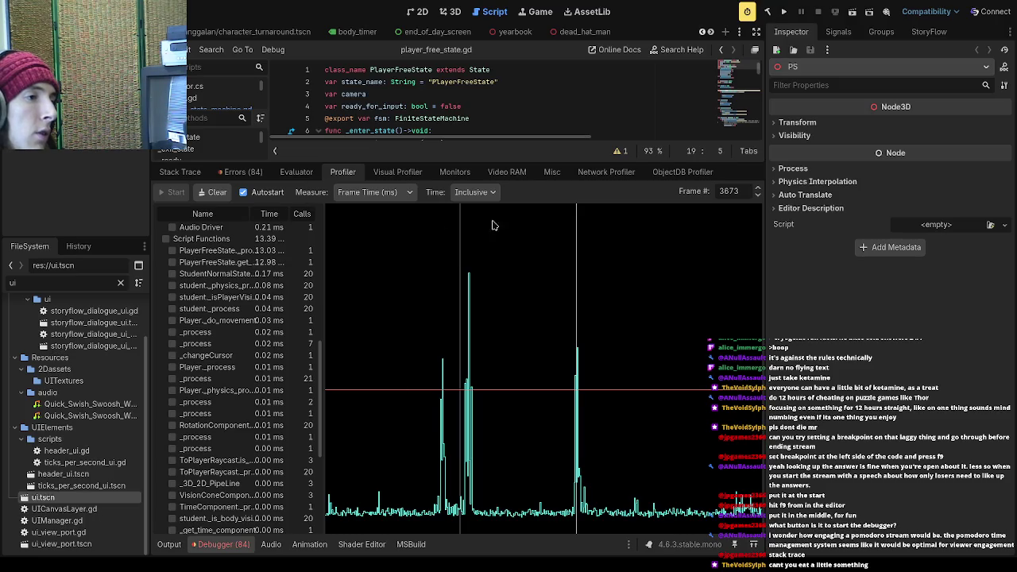
pyautogui.moveTo(454, 162)
pyautogui.mouseDown()
pyautogui.moveTo(453, 546)
pyautogui.moveTo(454, 175)
pyautogui.mouseUp()
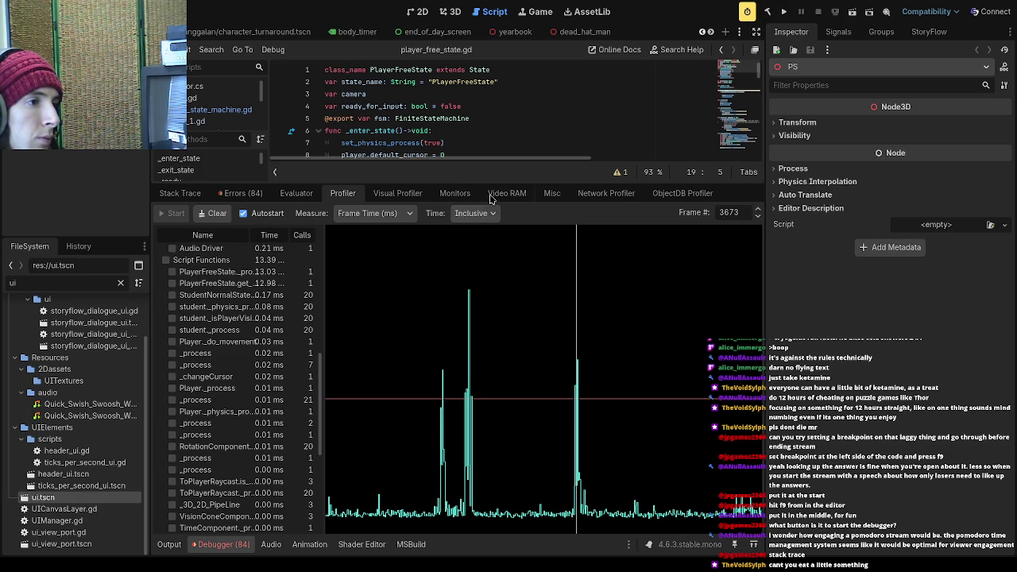
pyautogui.moveTo(489, 182); pyautogui.dragTo(458, 423)
# - Scroll to get_mouse_raycast and highlight its raycast setup (lines 48–54) and result handling (56–67)
pyautogui.scroll(-14, 430, 322)
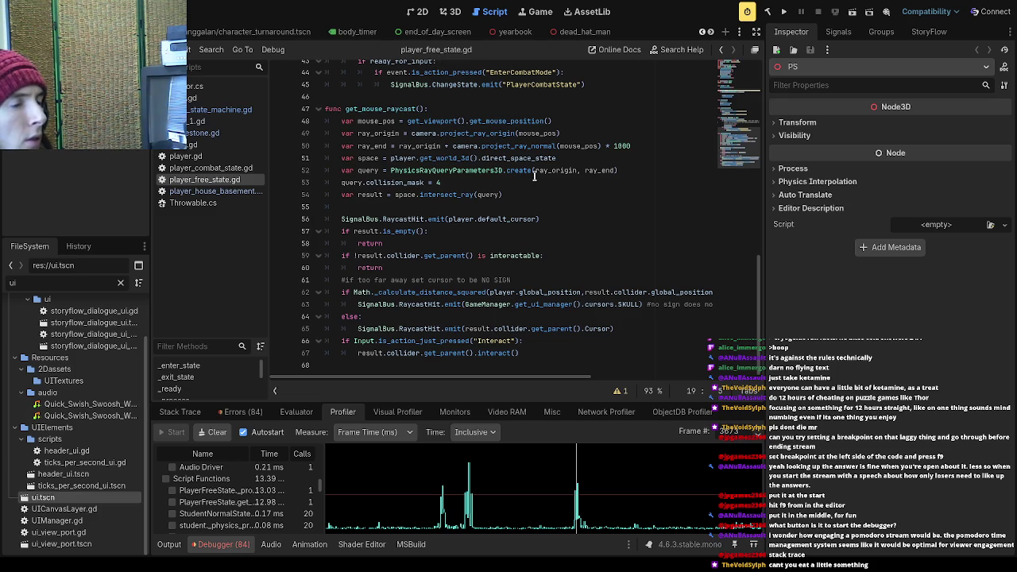
pyautogui.moveTo(562, 118); pyautogui.dragTo(407, 120)
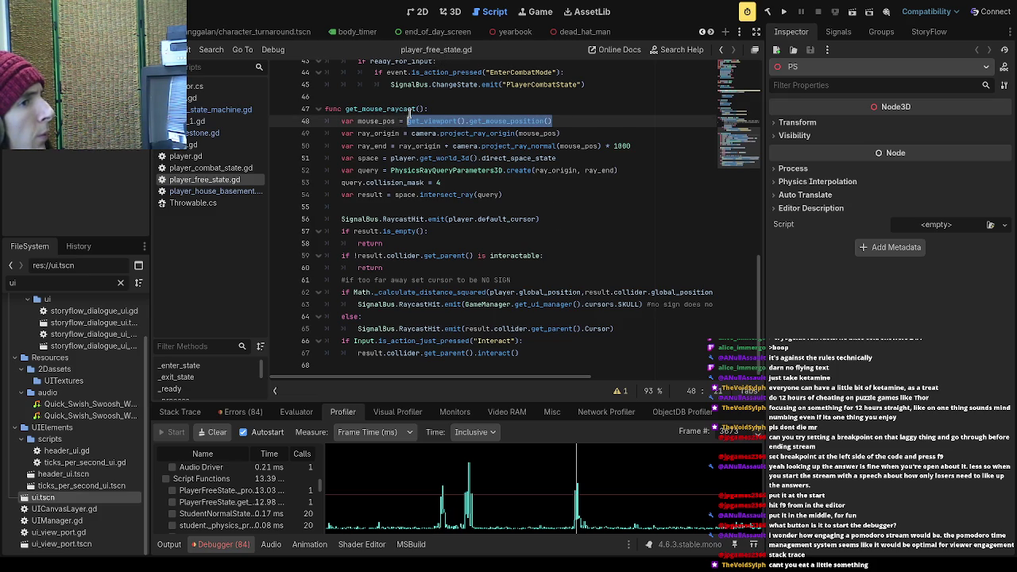
pyautogui.click(410, 115)
pyautogui.moveTo(339, 121)
pyautogui.mouseDown()
pyautogui.moveTo(543, 172)
pyautogui.moveTo(642, 173)
pyautogui.mouseUp()
pyautogui.click(645, 172)
pyautogui.moveTo(520, 198)
pyautogui.mouseDown()
pyautogui.moveTo(332, 140)
pyautogui.moveTo(318, 111)
pyautogui.moveTo(359, 127)
pyautogui.mouseUp()
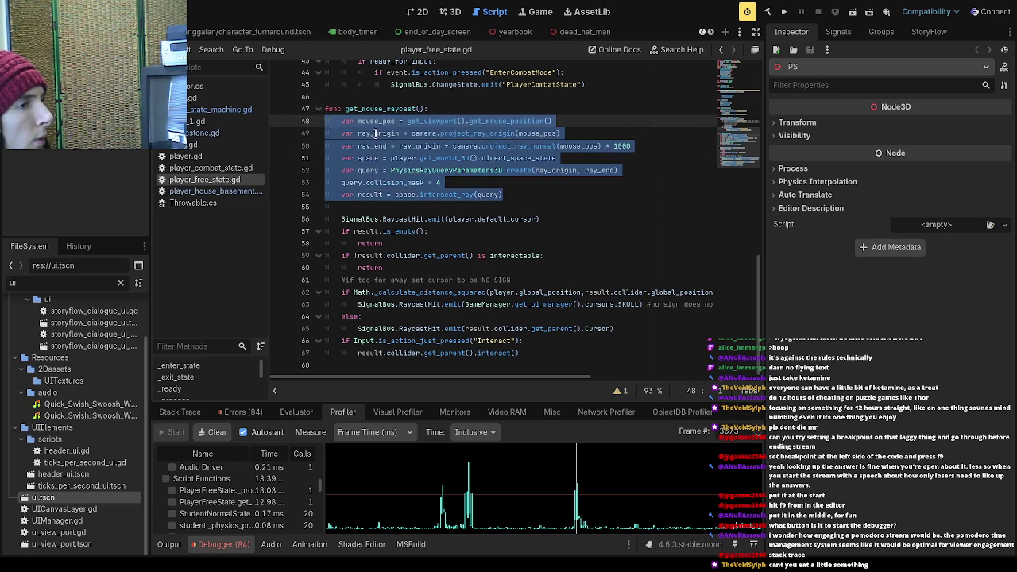
pyautogui.click(405, 146)
pyautogui.moveTo(341, 218)
pyautogui.mouseDown()
pyautogui.moveTo(477, 226)
pyautogui.moveTo(556, 353)
pyautogui.moveTo(637, 352)
pyautogui.mouseUp()
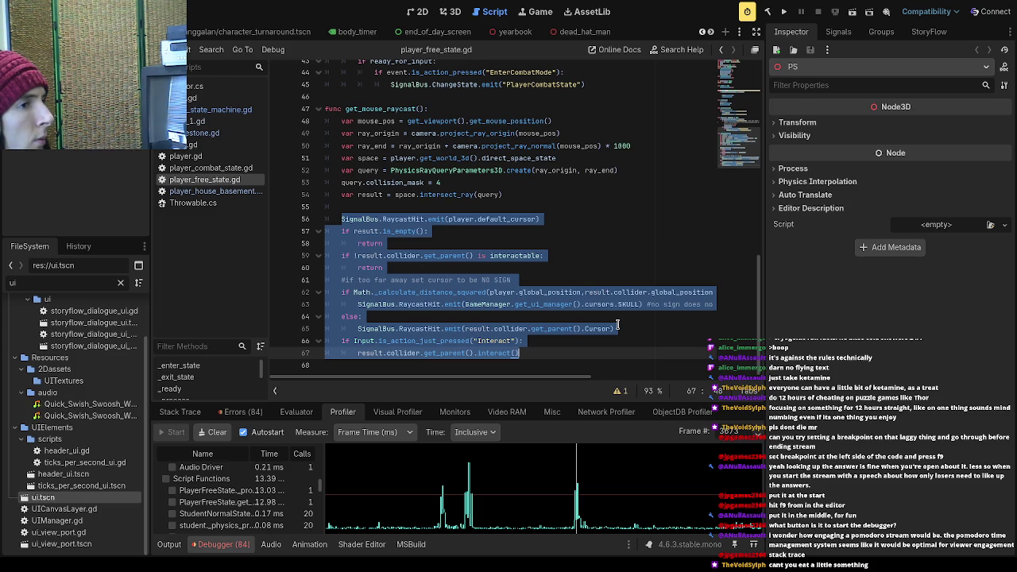
pyautogui.moveTo(502, 197); pyautogui.dragTo(329, 127)
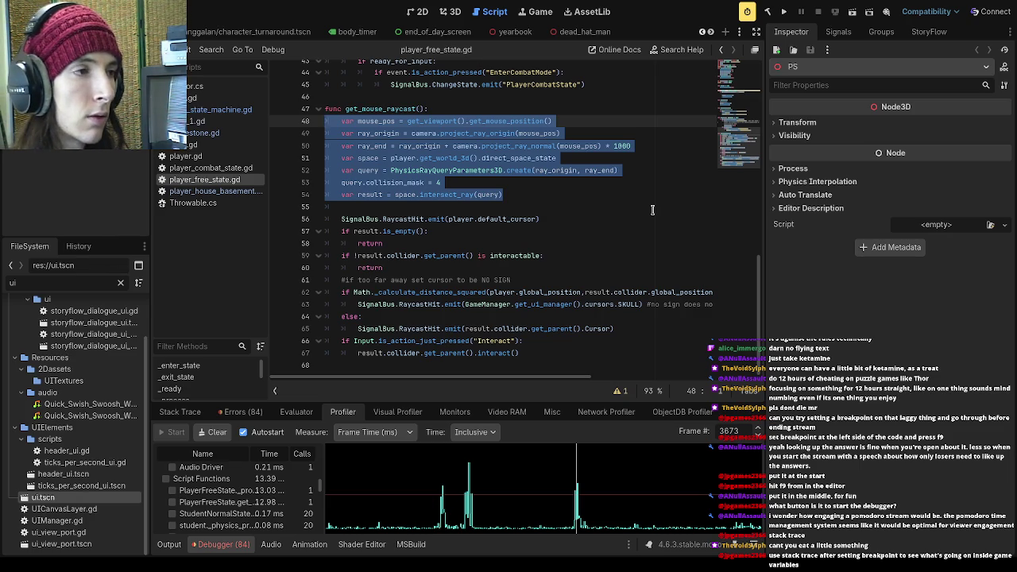
# - Move the caret through get_mouse_raycast: empty line 55, opening line 47, then the ray query line
pyautogui.click(653, 210)
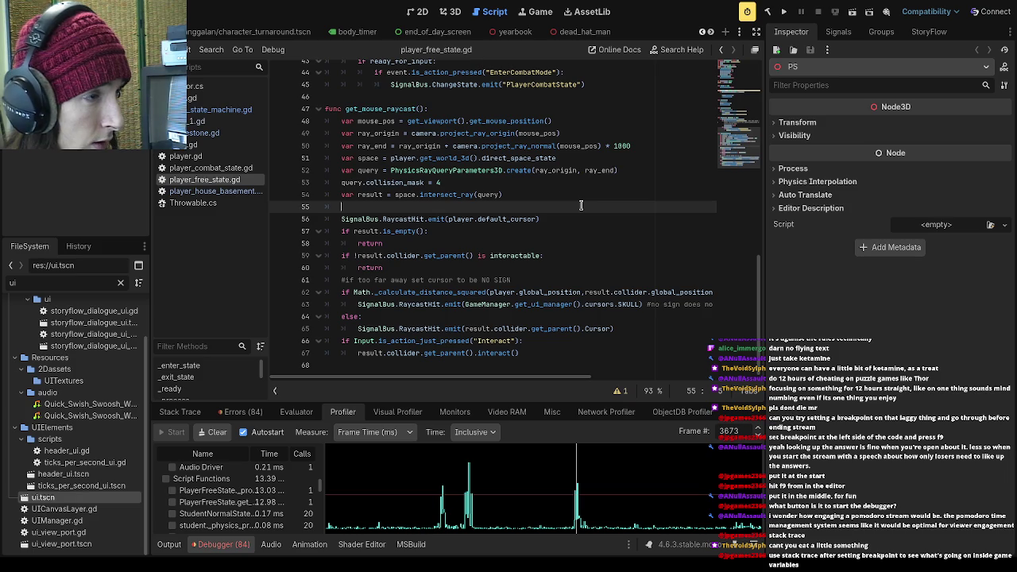
pyautogui.click(477, 97)
pyautogui.click(474, 109)
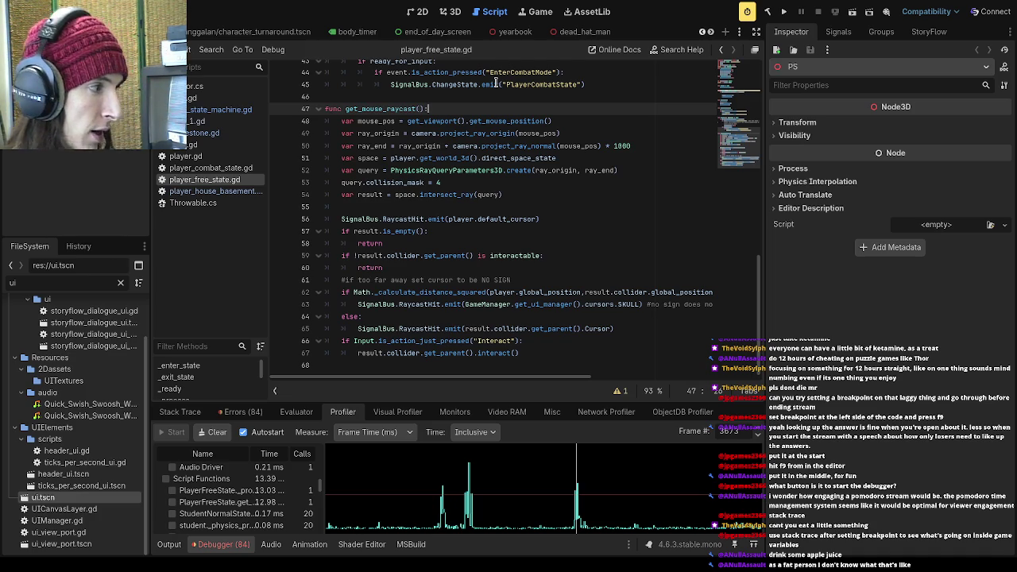
pyautogui.click(526, 170)
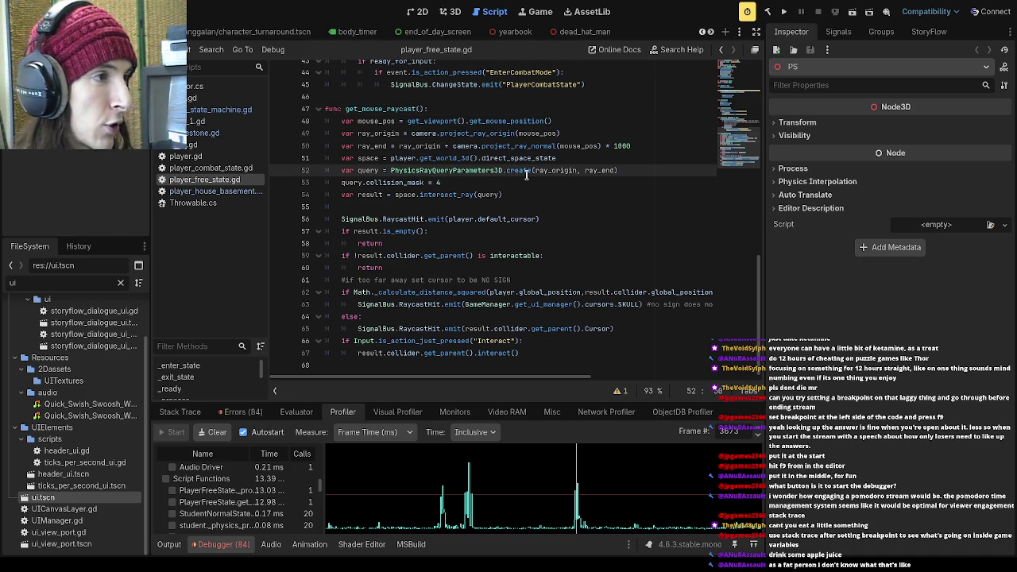
# - Review the raycast's collision mask line and the empty line 55 after it
pyautogui.click(418, 199)
pyautogui.click(406, 204)
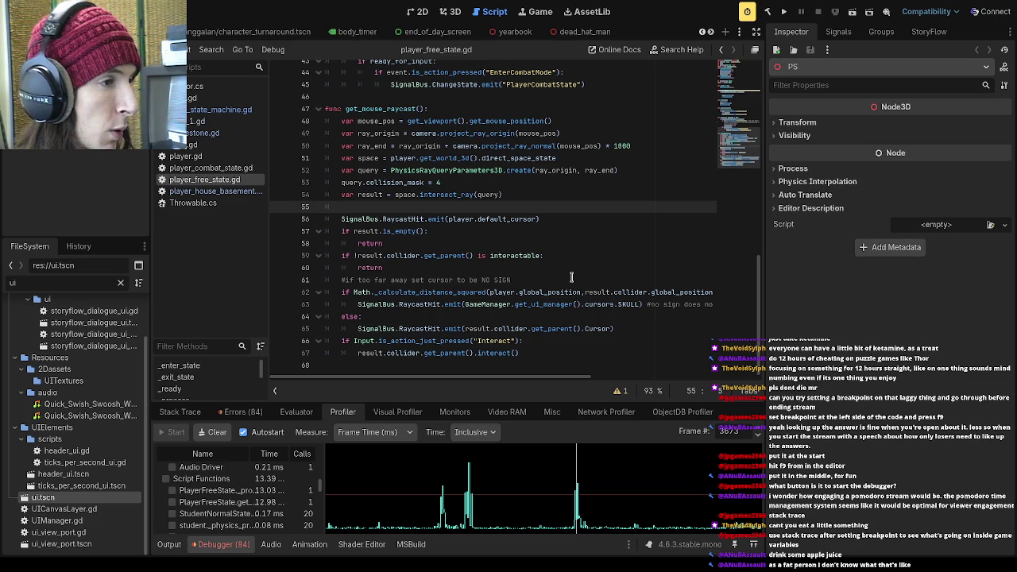
pyautogui.scroll(2, 571, 276)
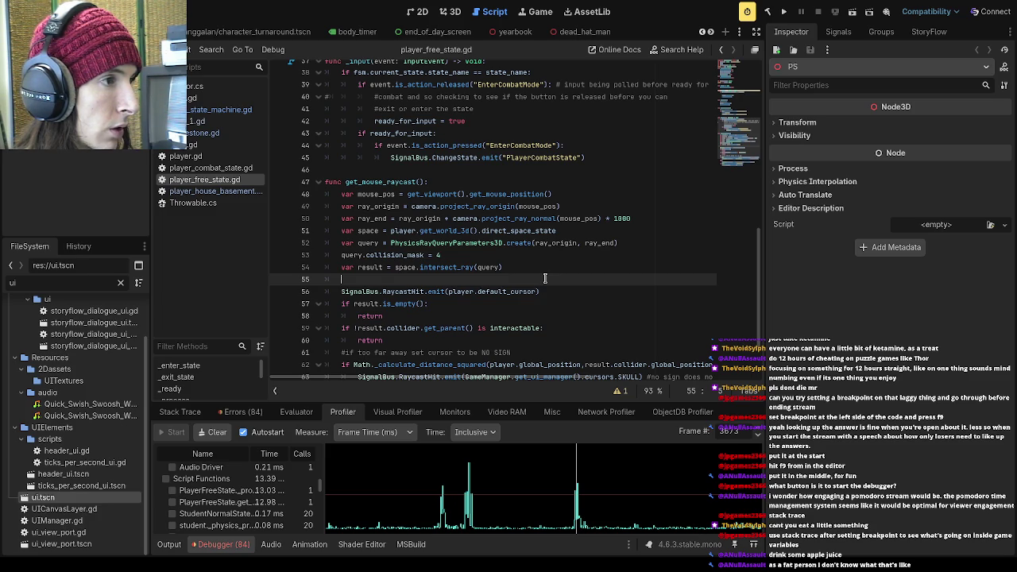
pyautogui.click(542, 270)
pyautogui.click(535, 260)
pyautogui.click(537, 267)
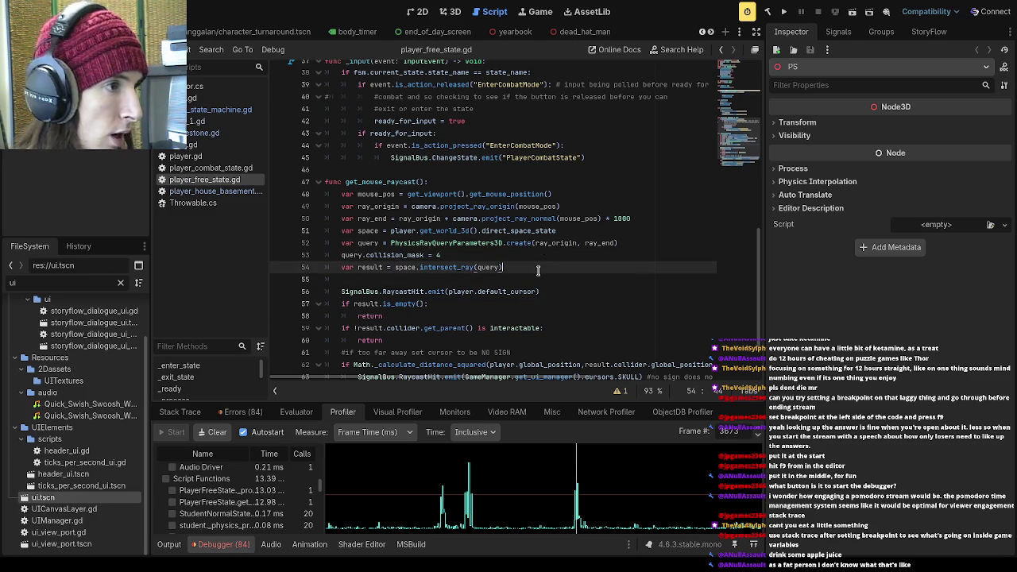
pyautogui.click(538, 275)
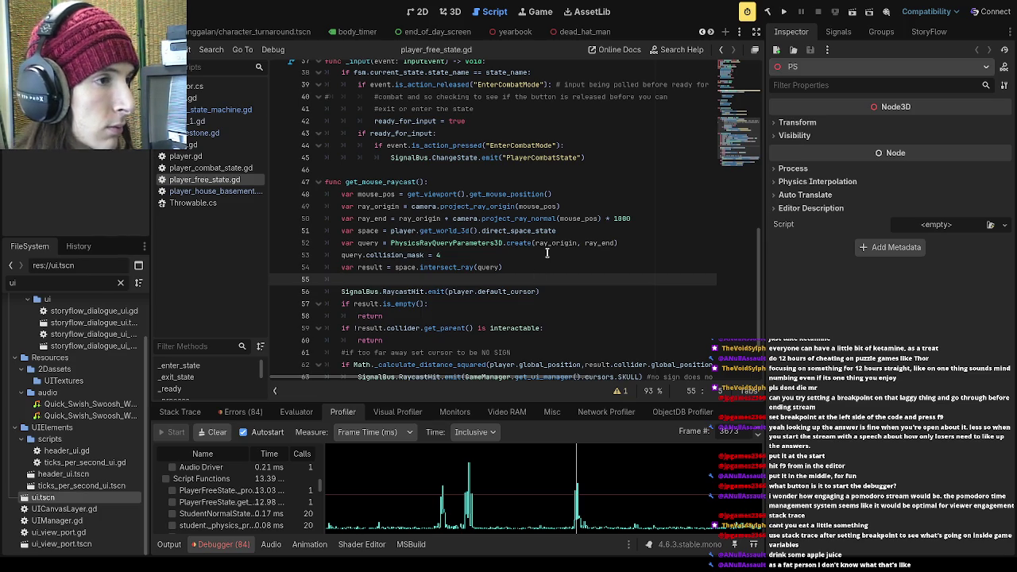
pyautogui.click(547, 254)
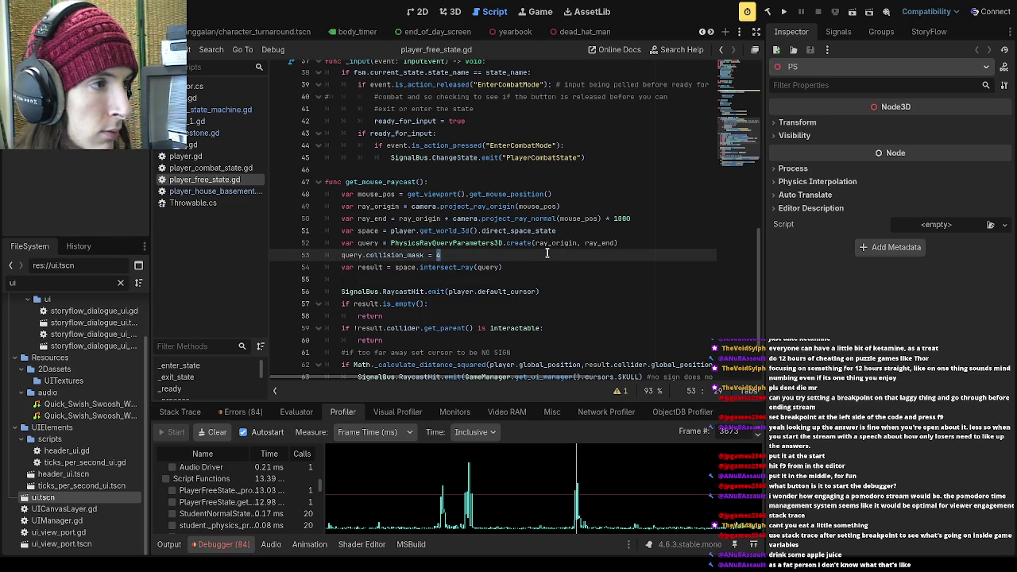
# - Fold and unfold get_mouse_raycast, then select the whole function, lines 47–67
pyautogui.press('Up')
pyautogui.press('Up')
pyautogui.press('Up')
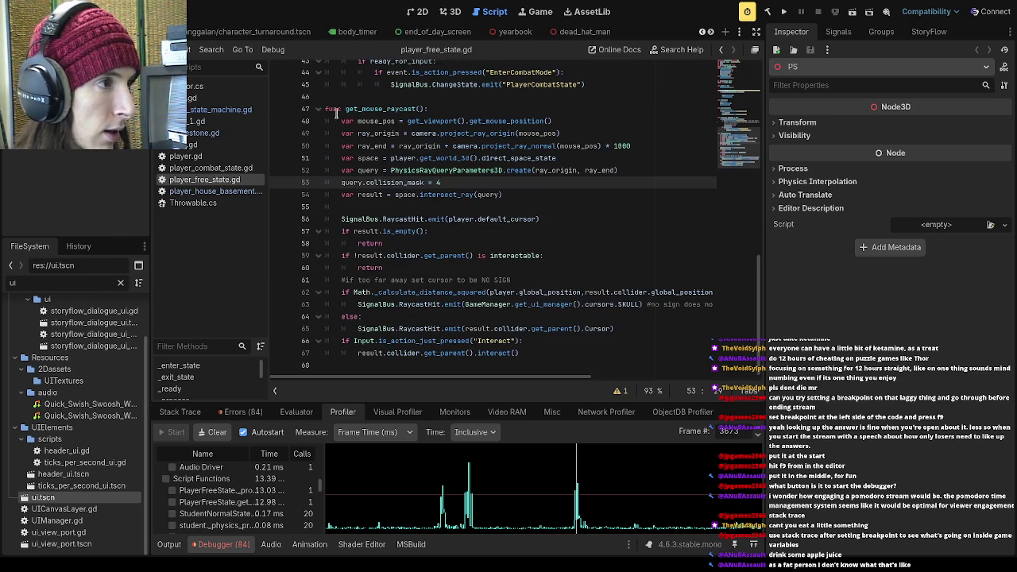
pyautogui.hotkey('alt', 'f')
pyautogui.click(318, 117)
pyautogui.scroll(3, 397, 159)
pyautogui.scroll(-3, 435, 181)
pyautogui.moveTo(538, 351)
pyautogui.mouseDown()
pyautogui.moveTo(407, 256)
pyautogui.moveTo(325, 109)
pyautogui.mouseUp()
pyautogui.click(443, 145)
pyautogui.click(461, 206)
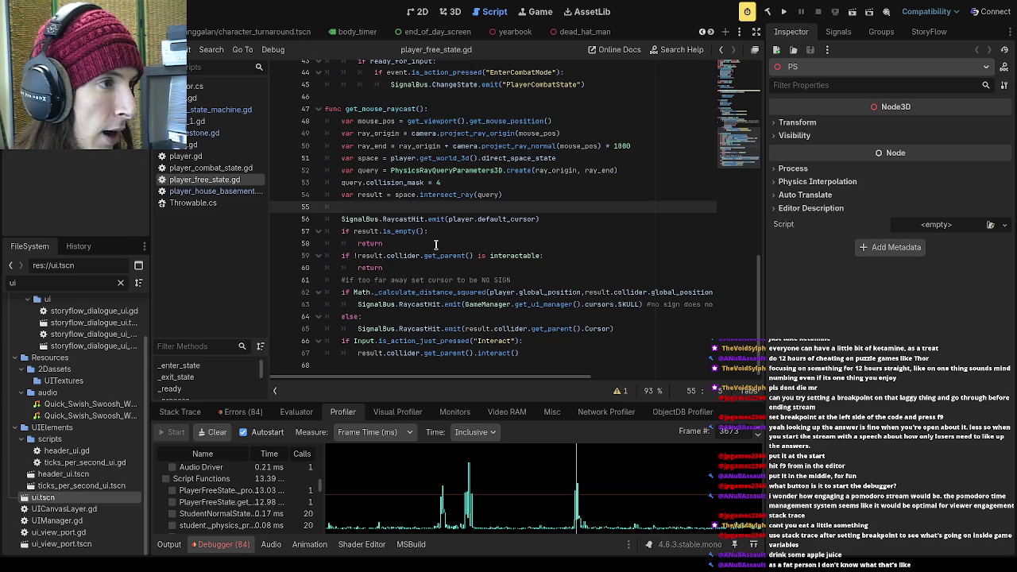
# - Walk through line 68, the too-far-away comment on line 61, and the interactable check
pyautogui.click(407, 361)
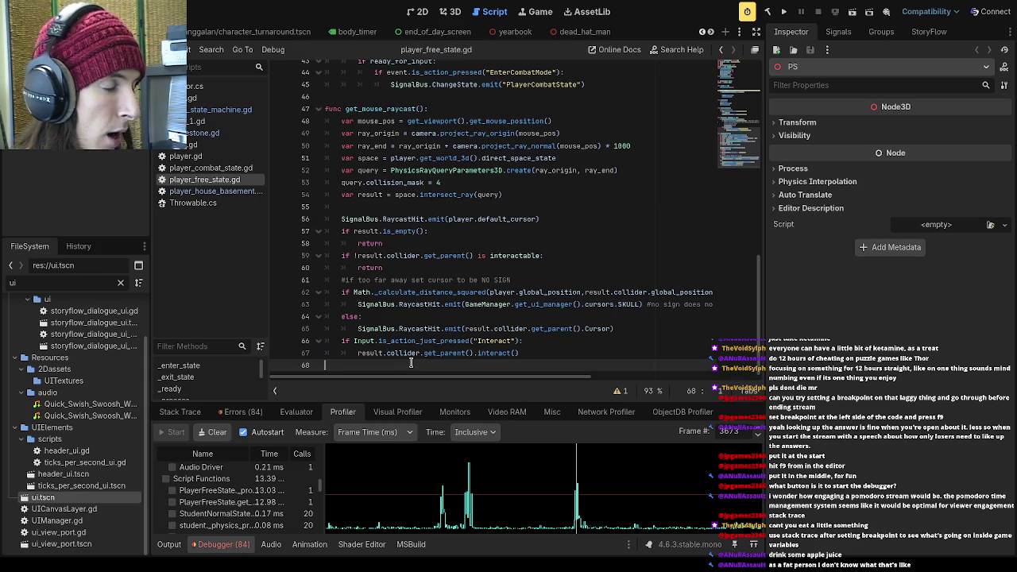
pyautogui.click(498, 330)
pyautogui.click(494, 364)
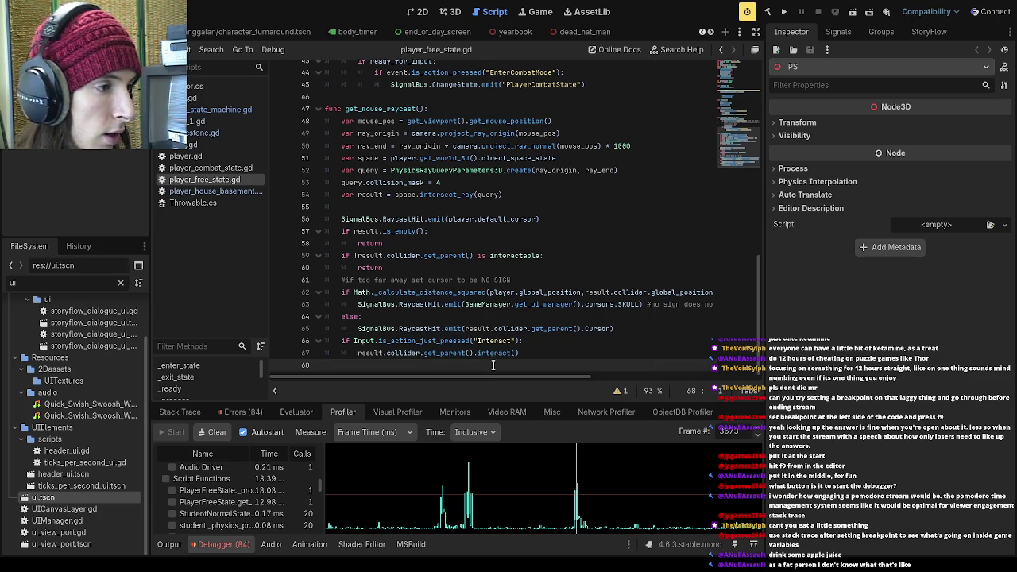
pyautogui.click(462, 315)
pyautogui.click(430, 276)
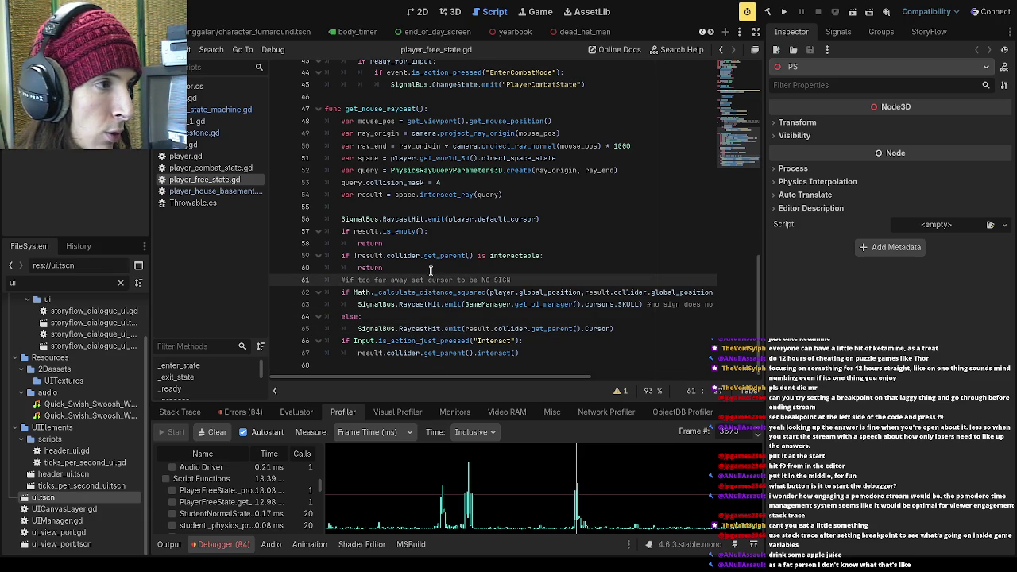
pyautogui.click(430, 271)
pyautogui.click(409, 244)
pyautogui.click(457, 232)
pyautogui.click(454, 255)
# - Check the return on line 60 and the else branch, then add a breakpoint on line 47
pyautogui.click(437, 268)
pyautogui.click(432, 244)
pyautogui.click(434, 267)
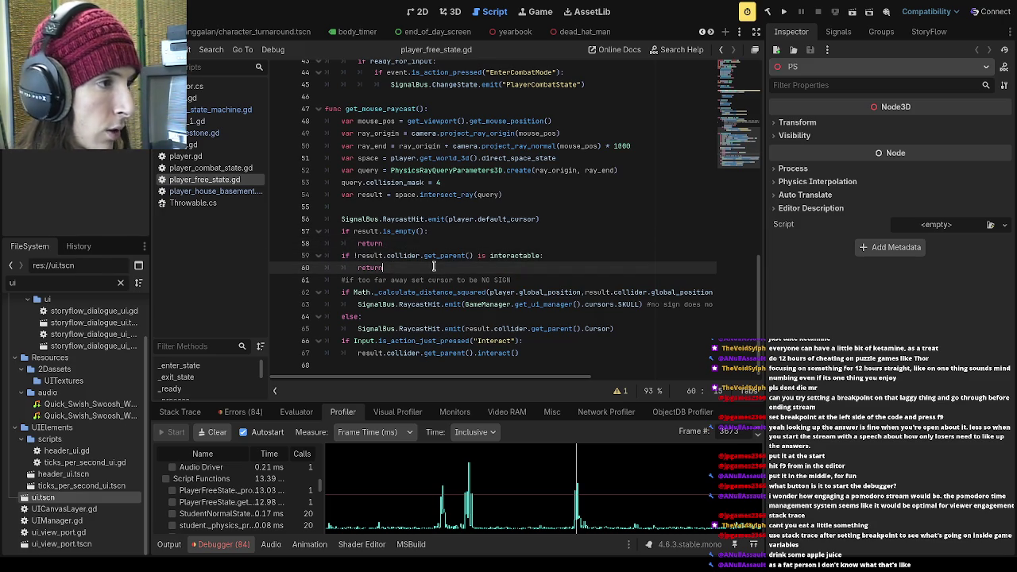
pyautogui.click(447, 316)
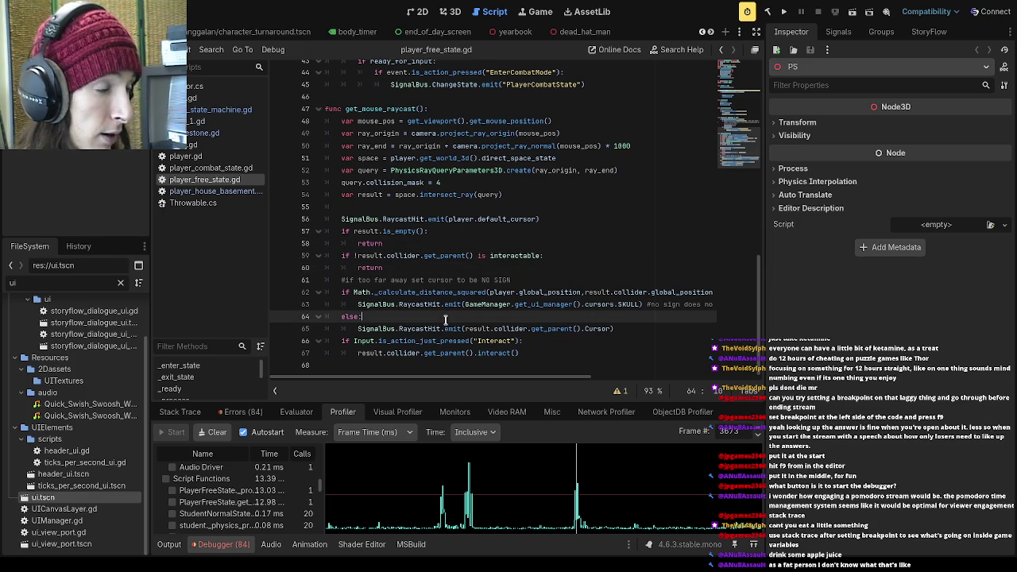
pyautogui.click(514, 366)
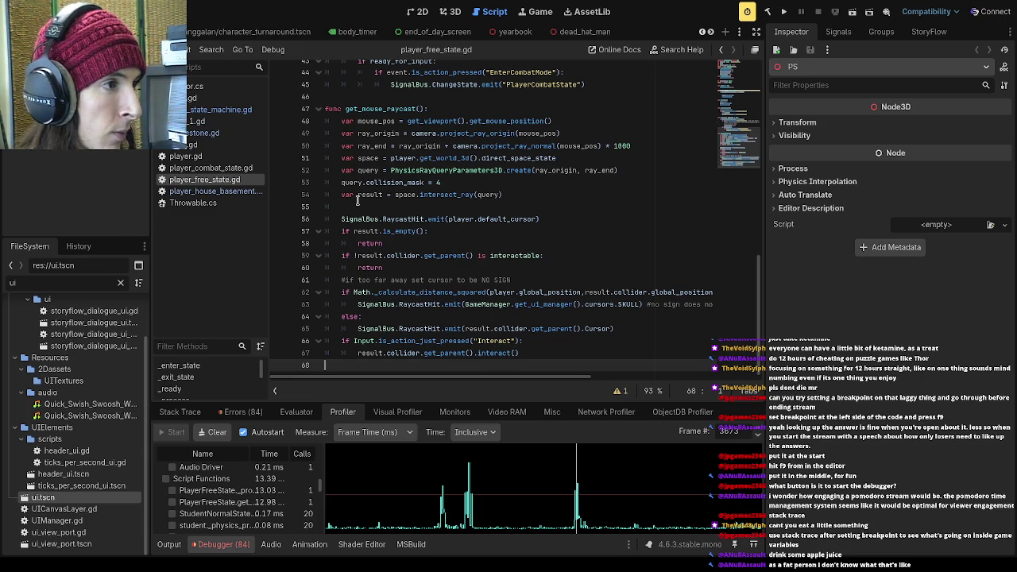
pyautogui.click(279, 110)
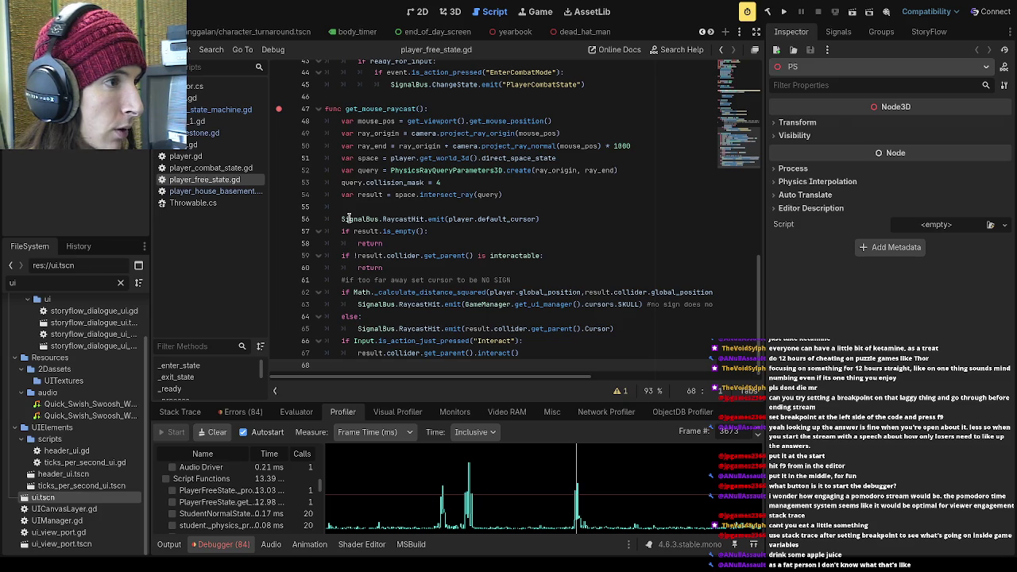
# - Make the profiler panel much taller and scroll up its function list
pyautogui.moveTo(457, 402); pyautogui.dragTo(465, 223)
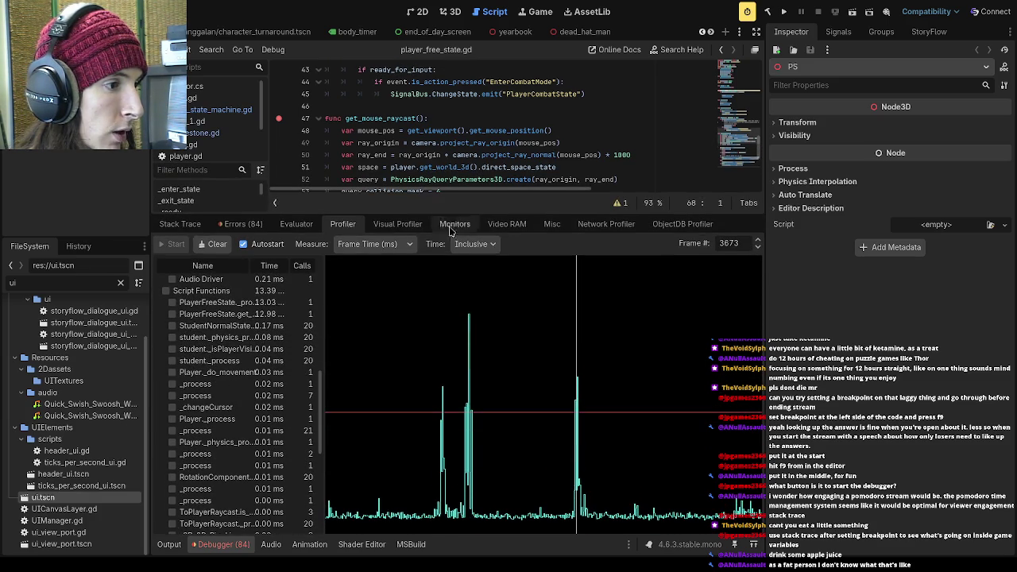
pyautogui.scroll(6, 290, 335)
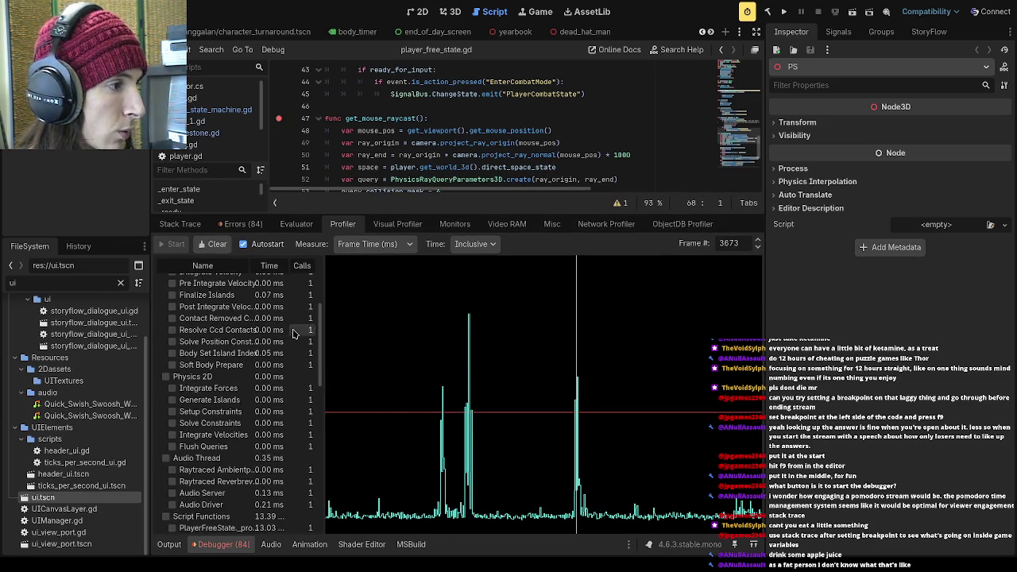
pyautogui.scroll(5, 290, 335)
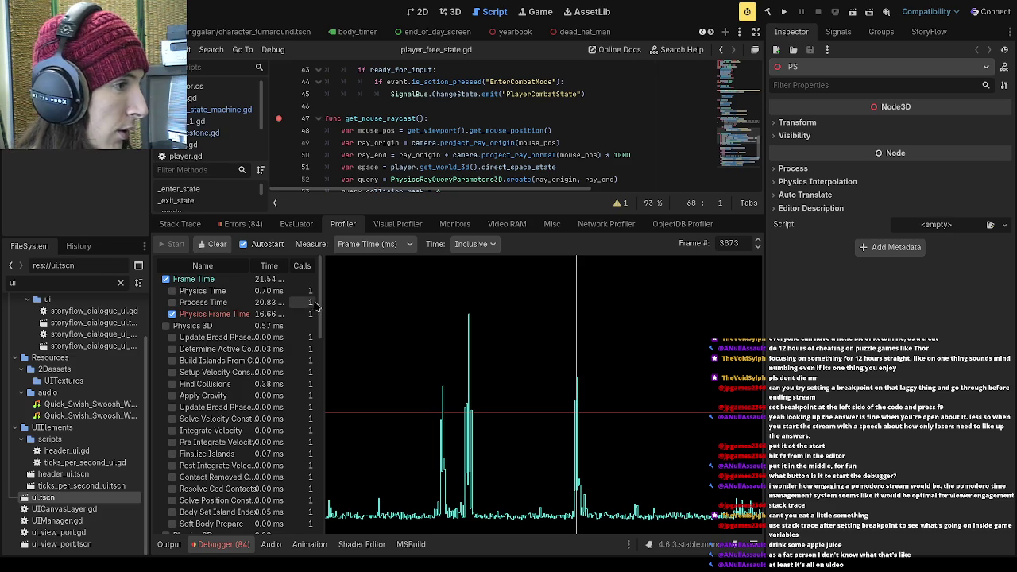
pyautogui.moveTo(318, 310)
pyautogui.mouseDown()
pyautogui.moveTo(321, 401)
pyautogui.moveTo(319, 342)
pyautogui.mouseUp()
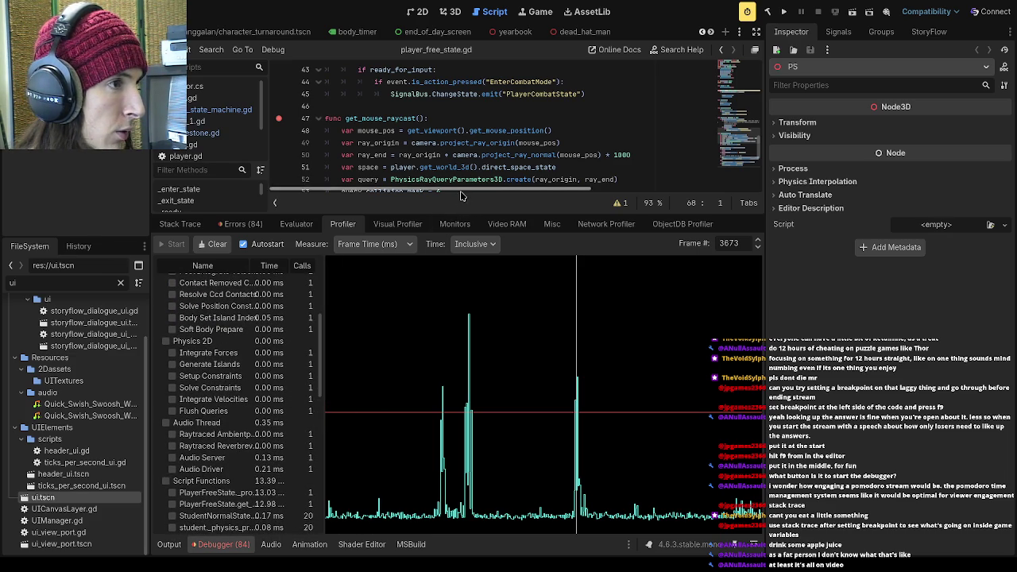
# - Give the code editor a few more lines and scroll down frame 3673's per-function timings
pyautogui.moveTo(460, 213); pyautogui.dragTo(471, 244)
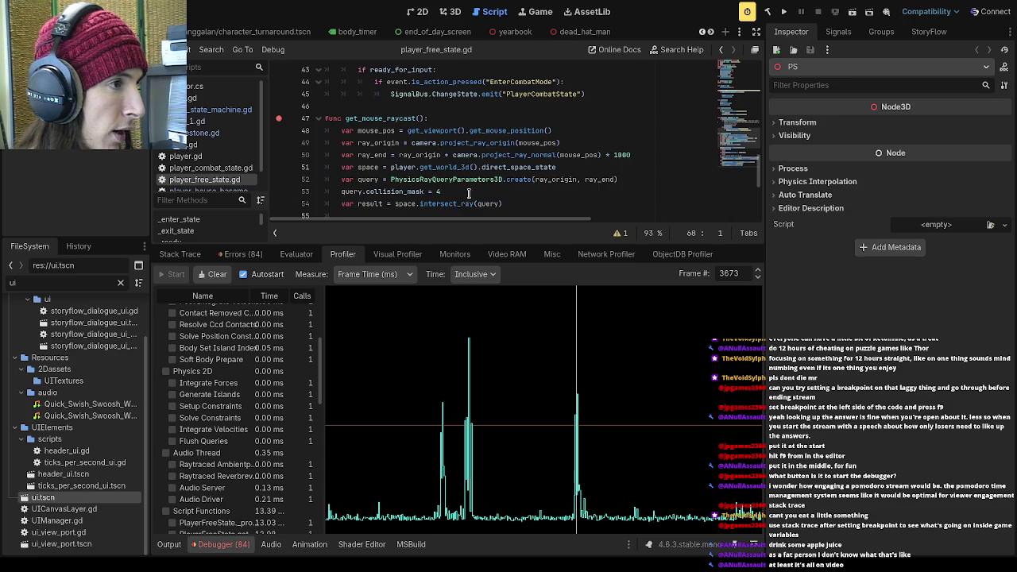
pyautogui.scroll(-1, 469, 193)
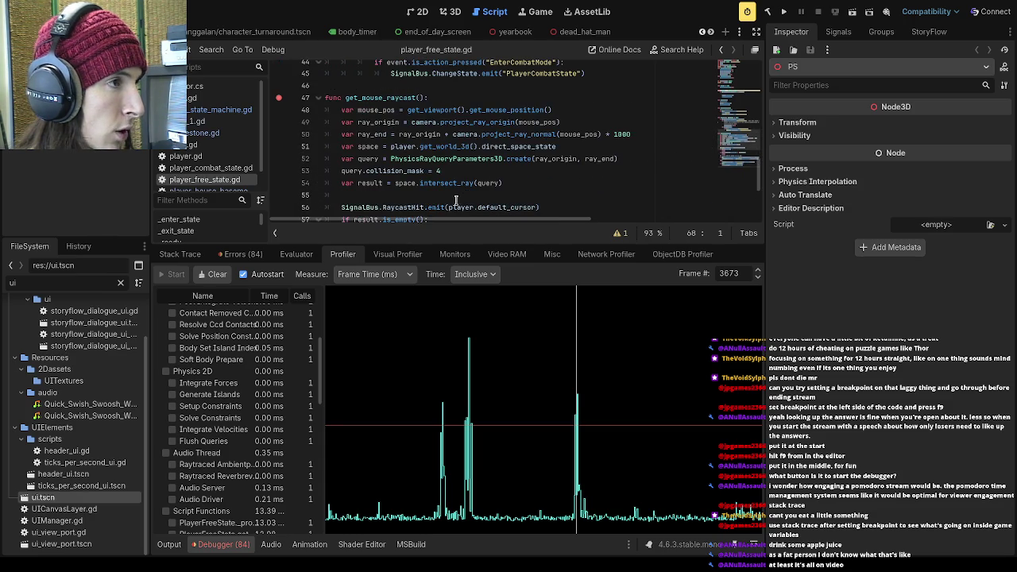
pyautogui.scroll(-10, 226, 409)
pyautogui.scroll(-5, 227, 409)
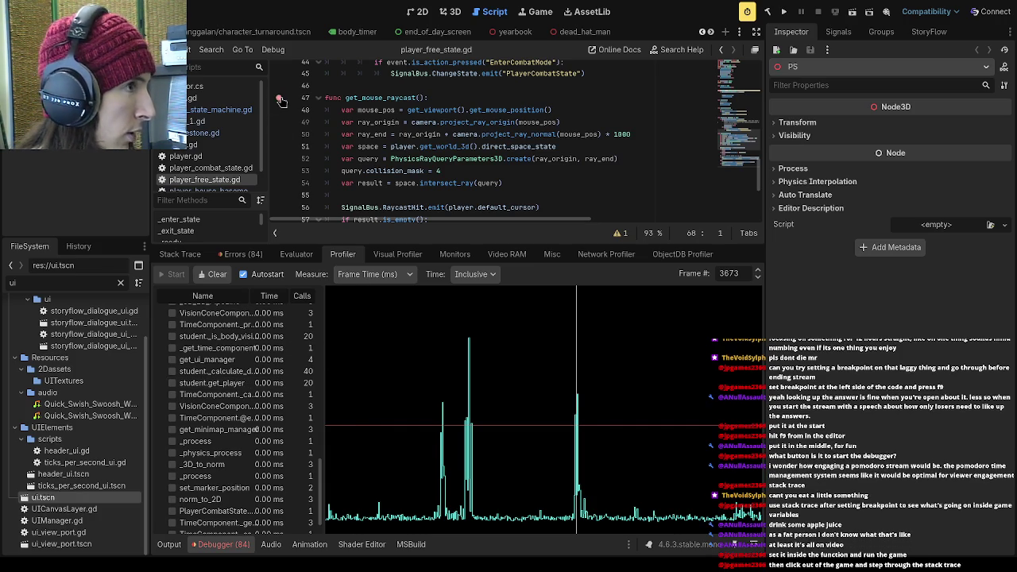
# - Enlarge the code editor over the profiler and set a breakpoint on line 56's SignalBus.RaycastHit.emit call
pyautogui.moveTo(470, 243)
pyautogui.mouseDown()
pyautogui.moveTo(457, 262)
pyautogui.moveTo(457, 400)
pyautogui.mouseUp()
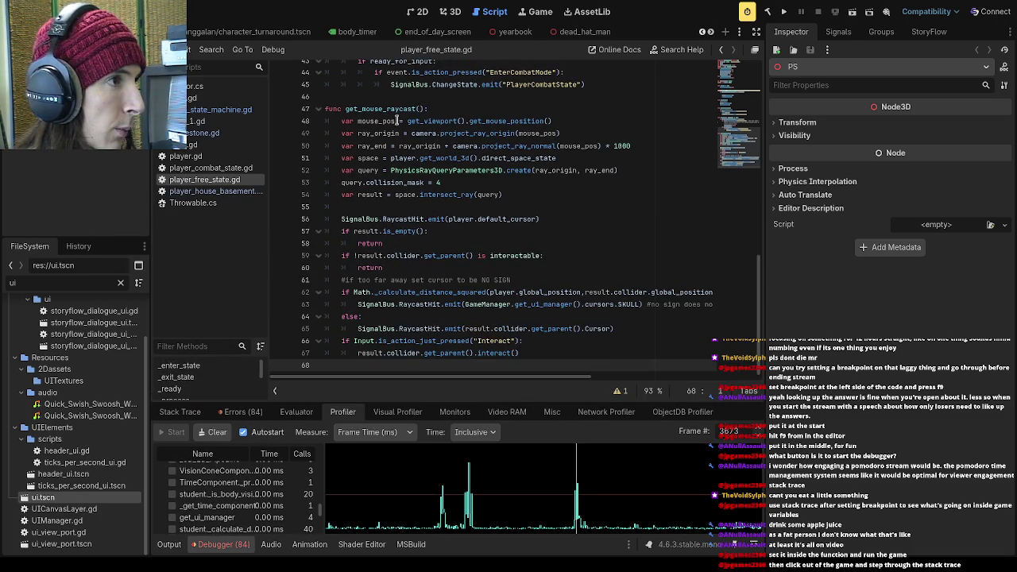
pyautogui.click(444, 107)
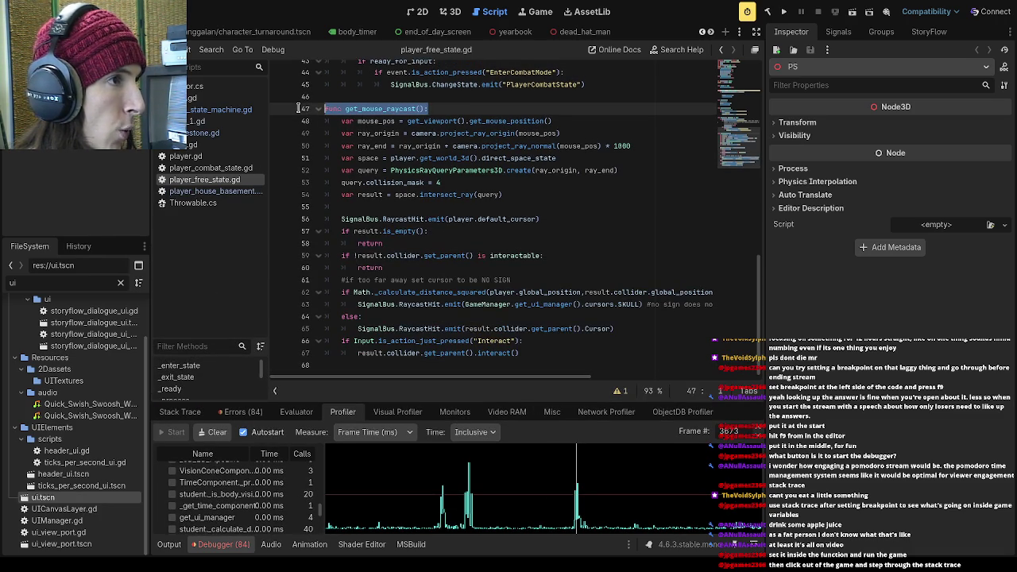
pyautogui.click(537, 133)
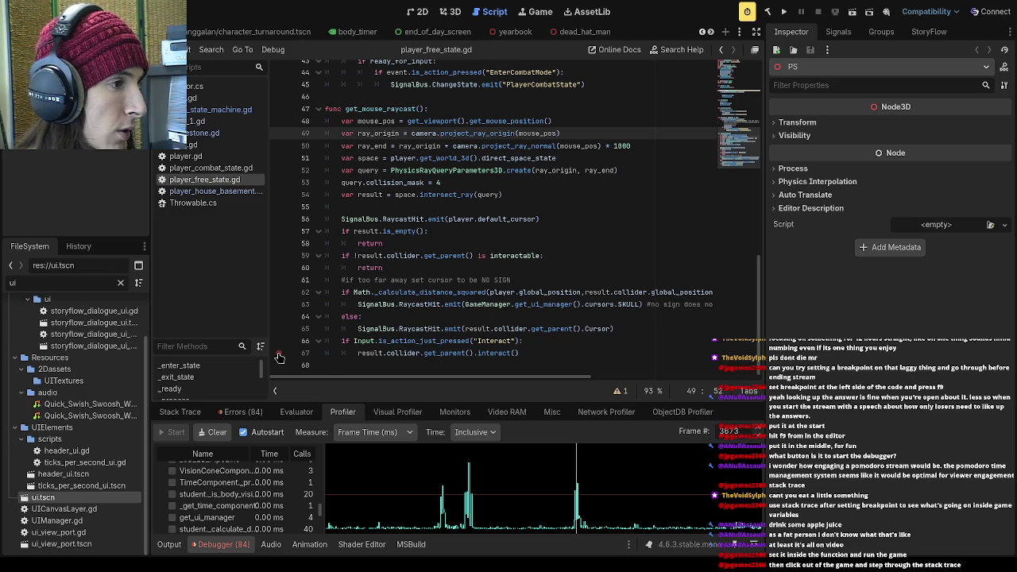
pyautogui.click(279, 218)
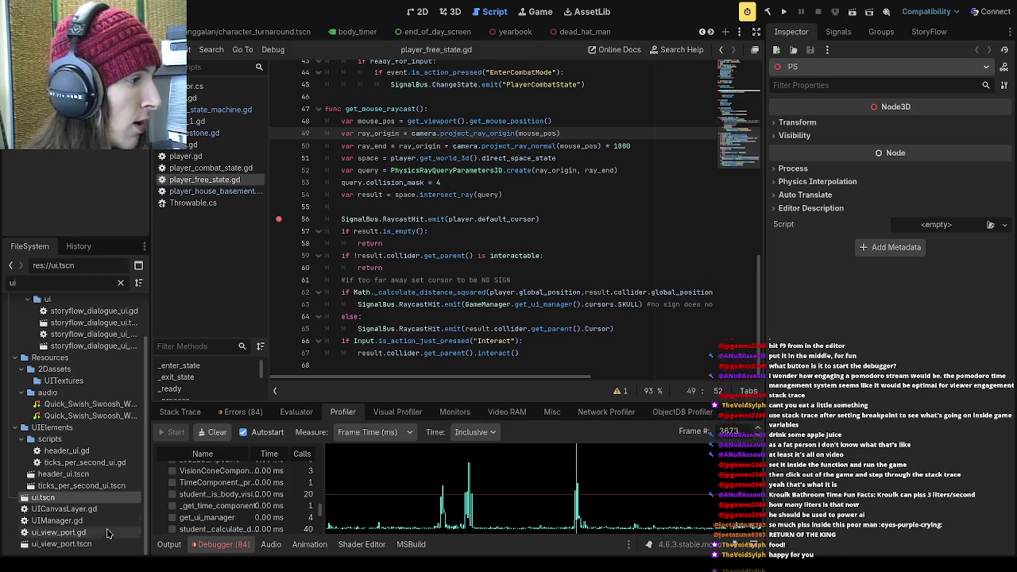
# - Switch to the browser showing the Godot Input examples documentation page
pyautogui.hotkey('alt', 'Tab')
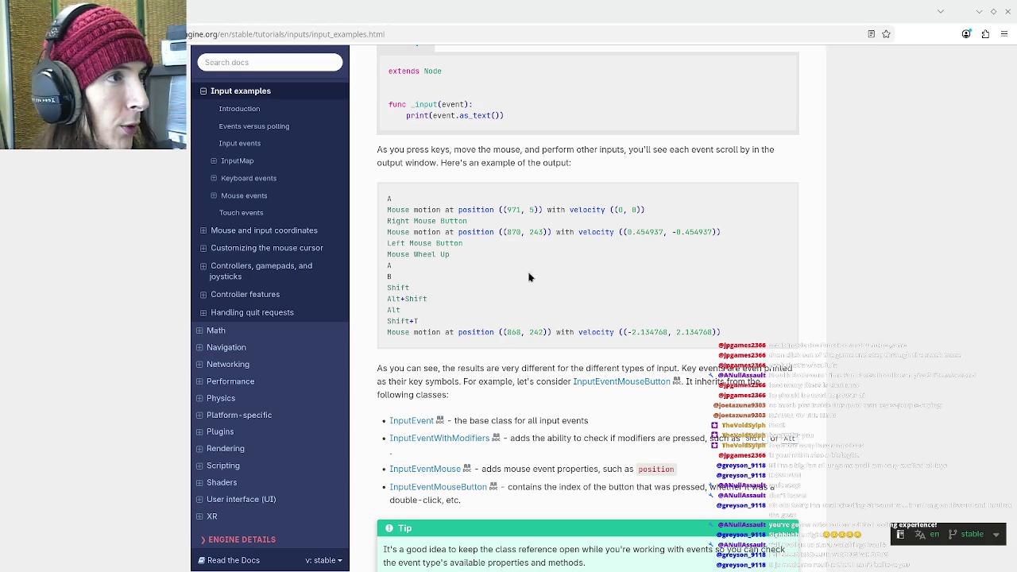
pyautogui.hotkey('alt', 'Tab')
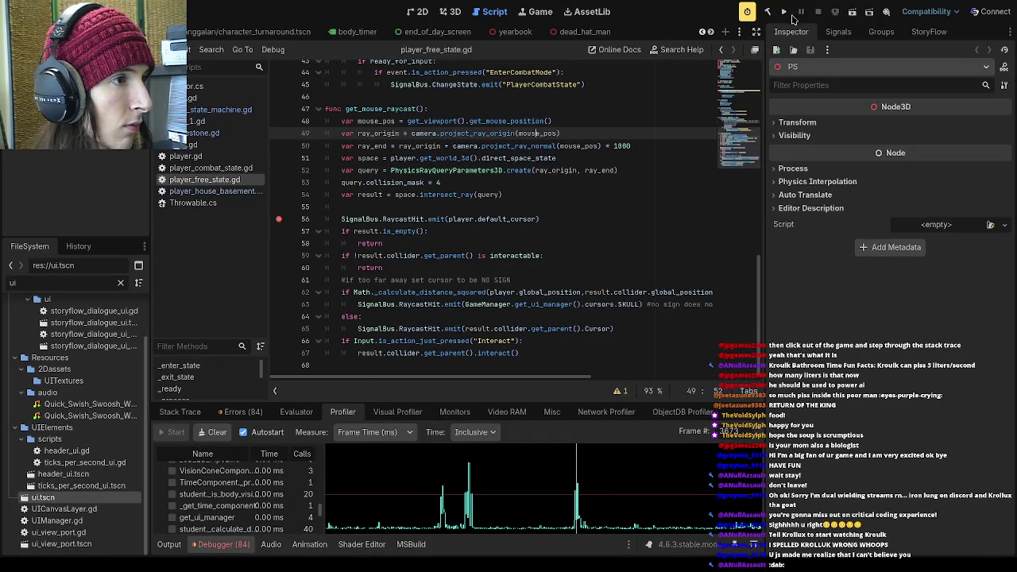
# - Run the project until it pauses at the line 56 breakpoint, and resize the debugger panel
pyautogui.click(784, 12)
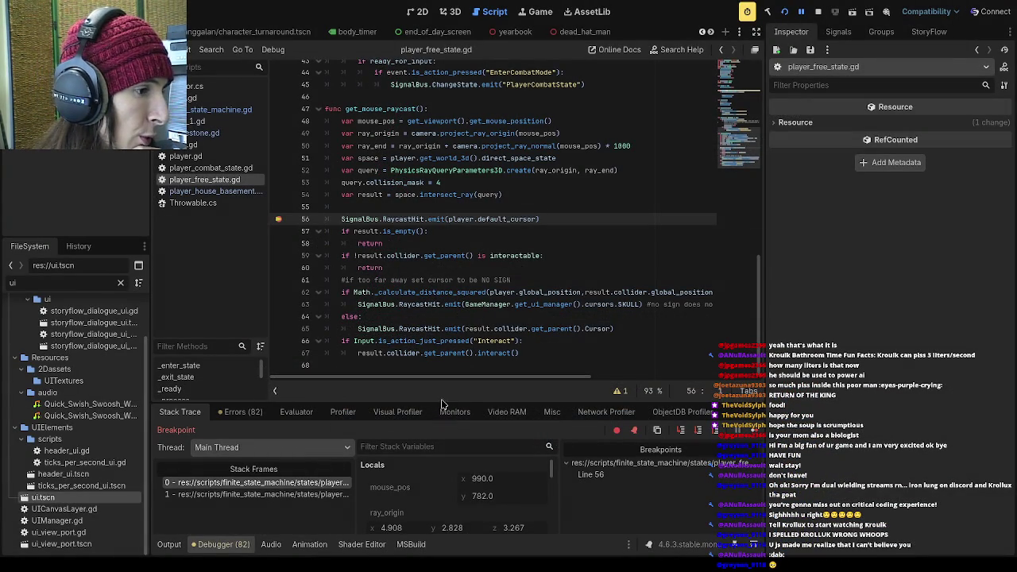
pyautogui.moveTo(445, 398); pyautogui.dragTo(445, 319)
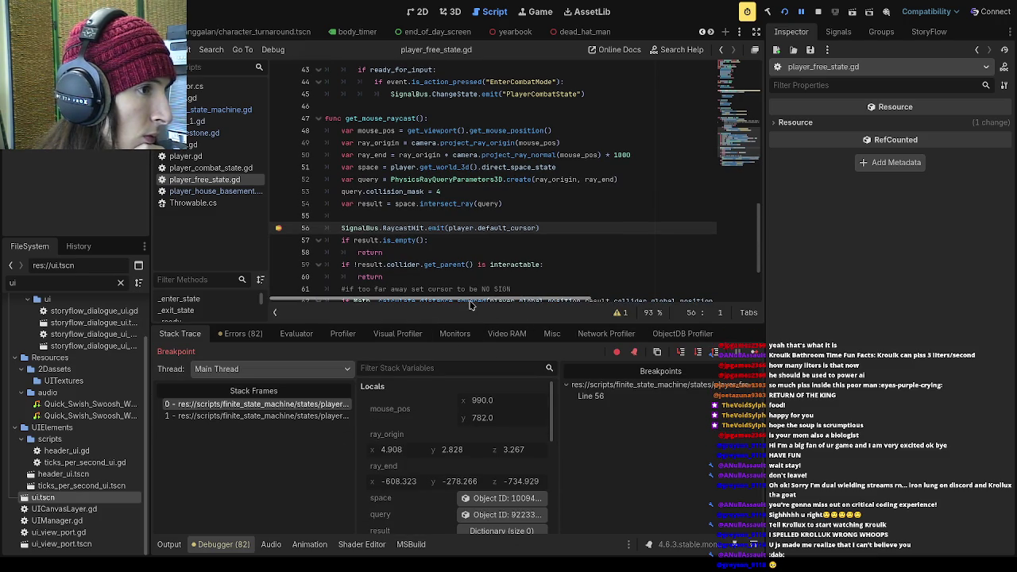
pyautogui.moveTo(463, 324); pyautogui.dragTo(455, 363)
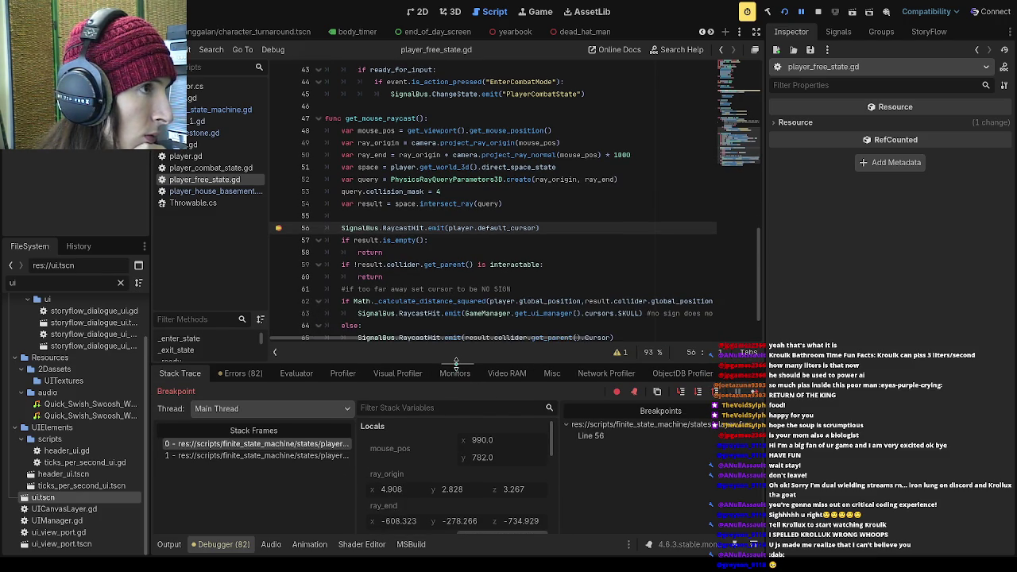
pyautogui.scroll(-2, 491, 268)
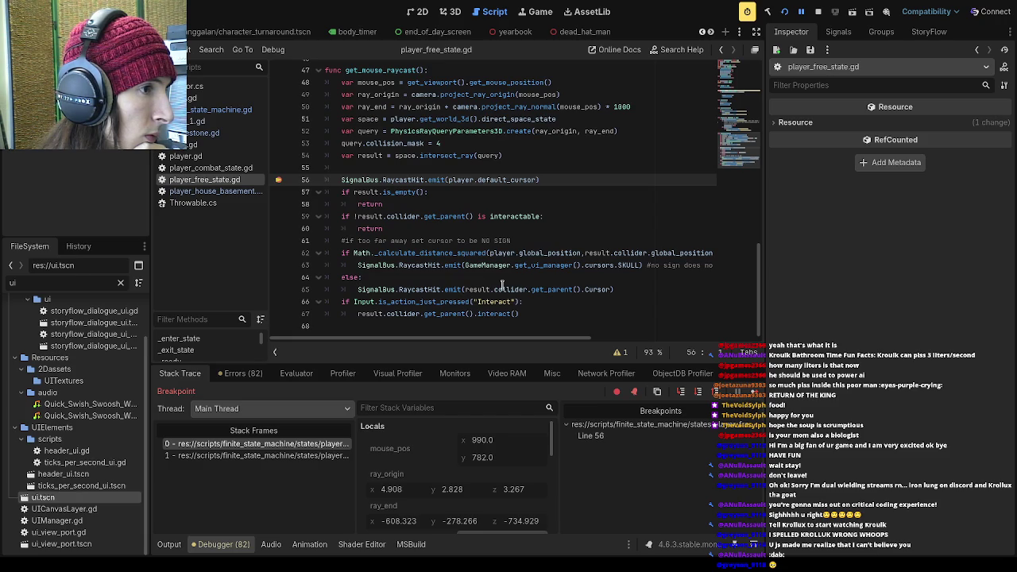
pyautogui.scroll(3, 502, 285)
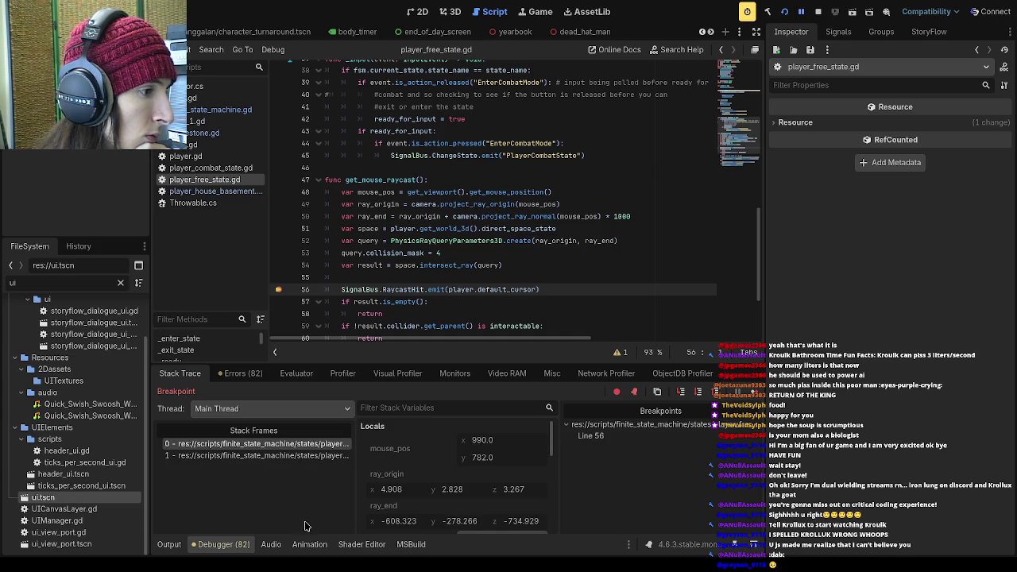
# - Compare the get_mouse_raycast frame at line 56 with the _process caller frame at line 24
pyautogui.click(291, 451)
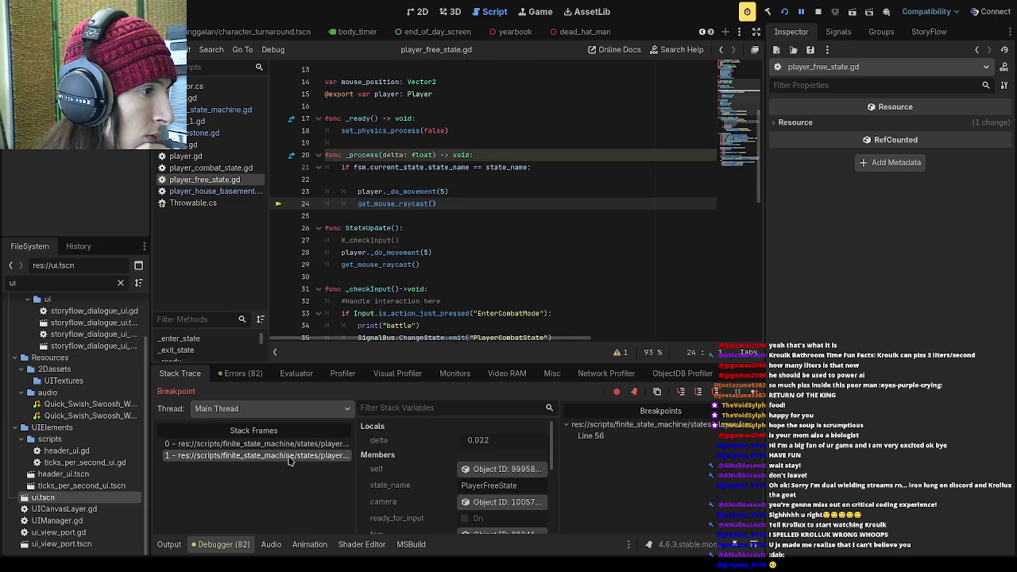
pyautogui.click(291, 449)
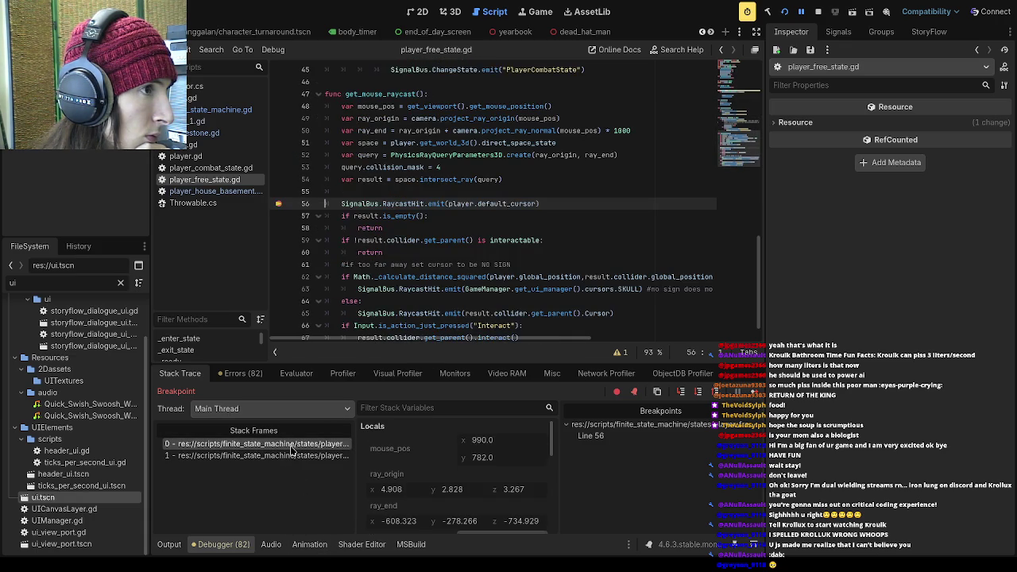
pyautogui.click(291, 454)
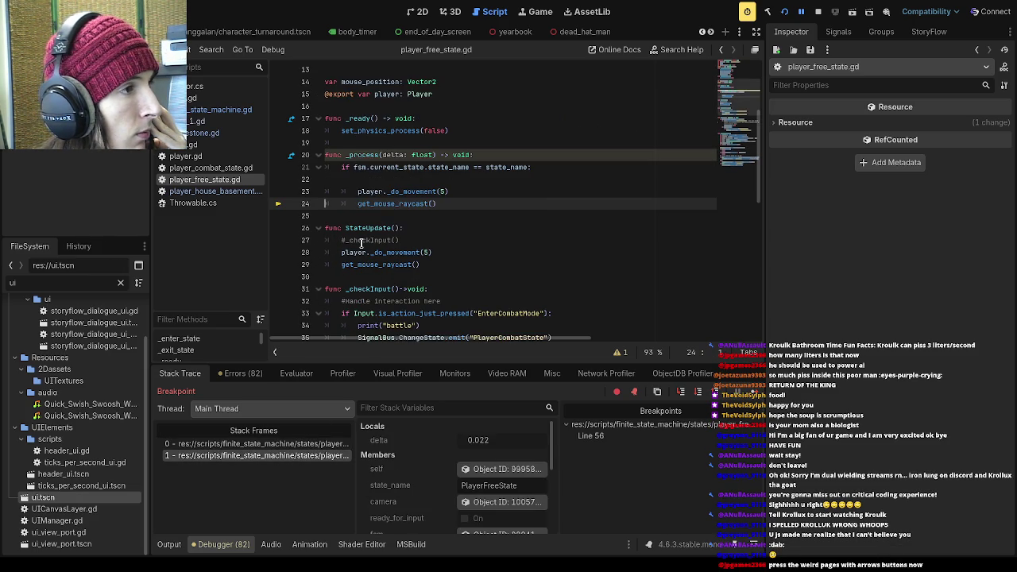
pyautogui.click(351, 154)
pyautogui.click(389, 191)
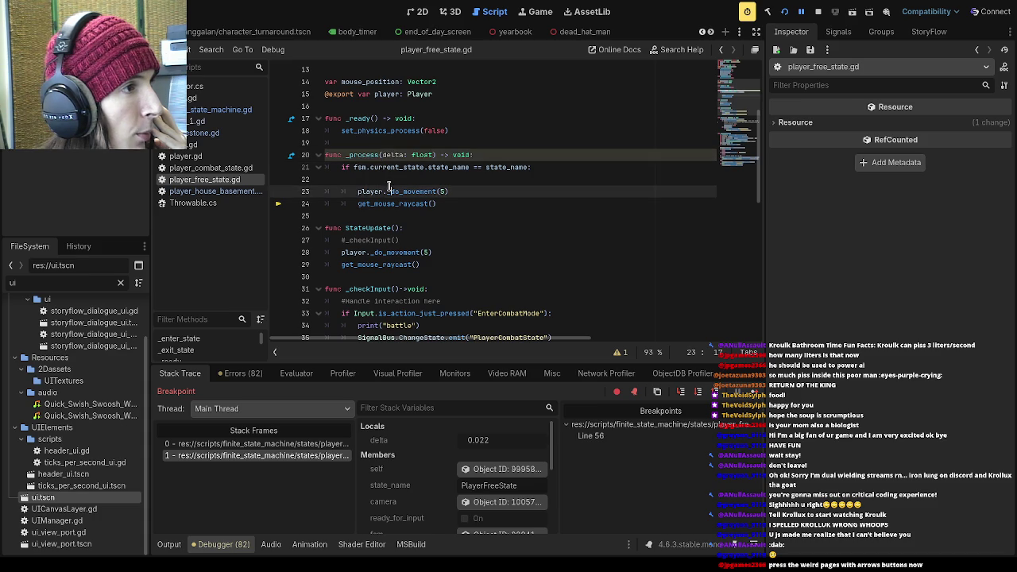
pyautogui.scroll(2, 391, 194)
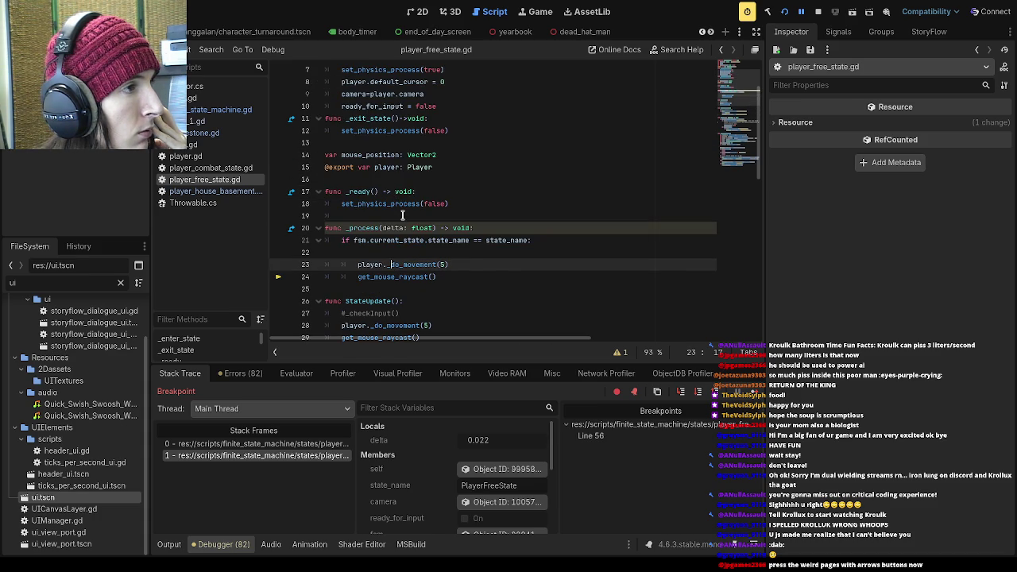
pyautogui.scroll(-1, 403, 214)
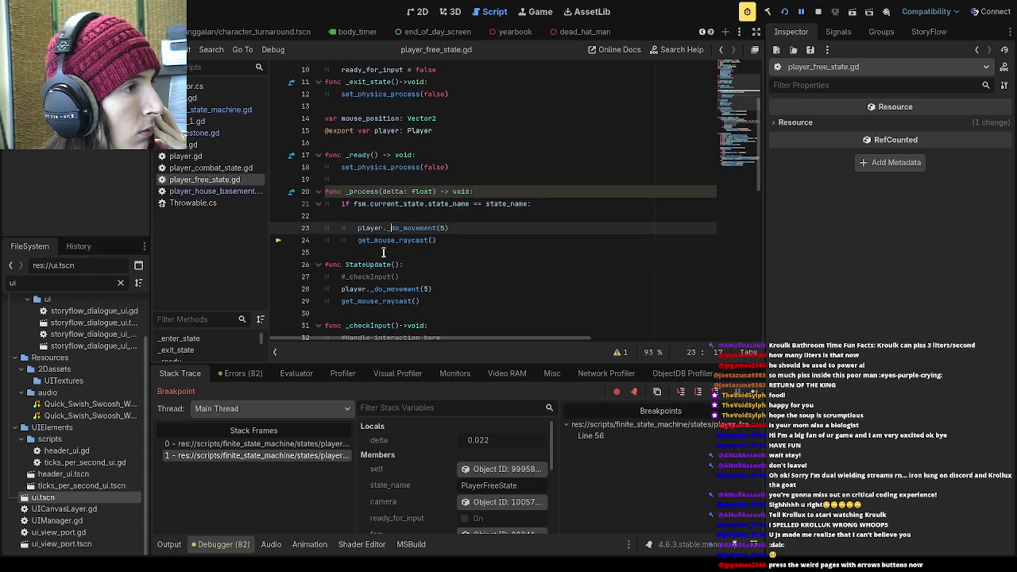
# - Switch back and forth between the line 56 and line 24 stack frames, ending on _process line 23
pyautogui.click(328, 443)
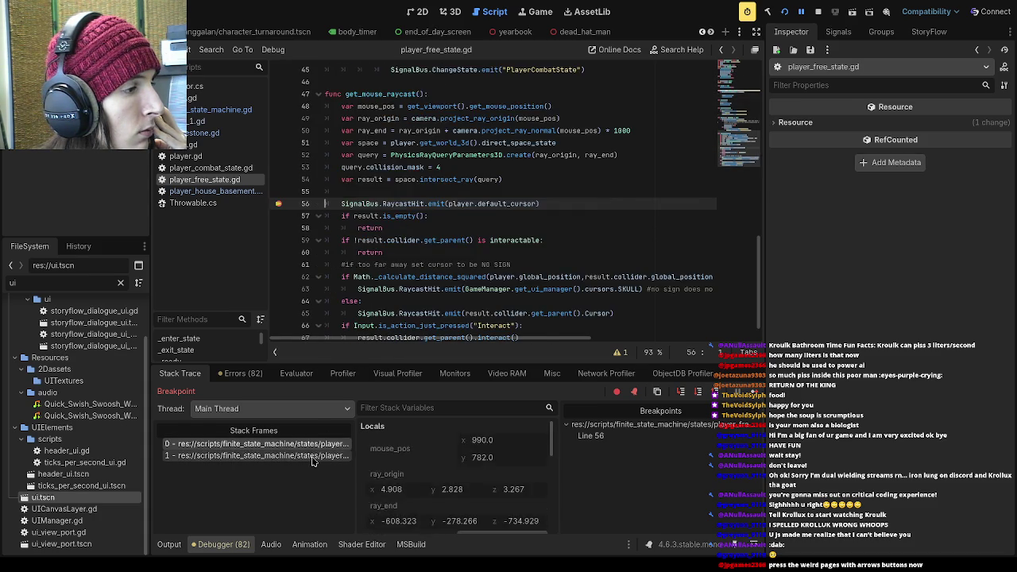
pyautogui.click(314, 456)
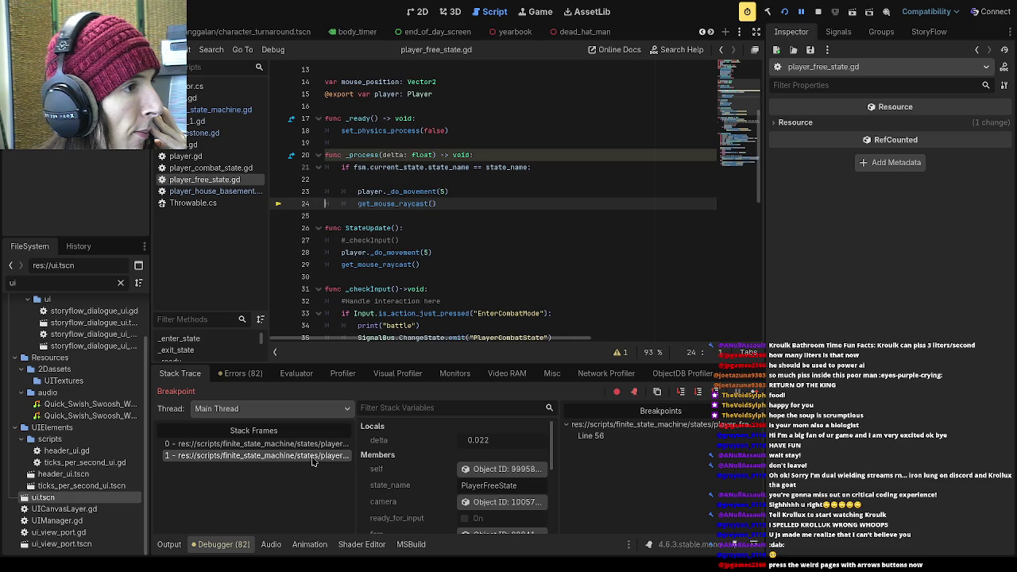
pyautogui.click(310, 445)
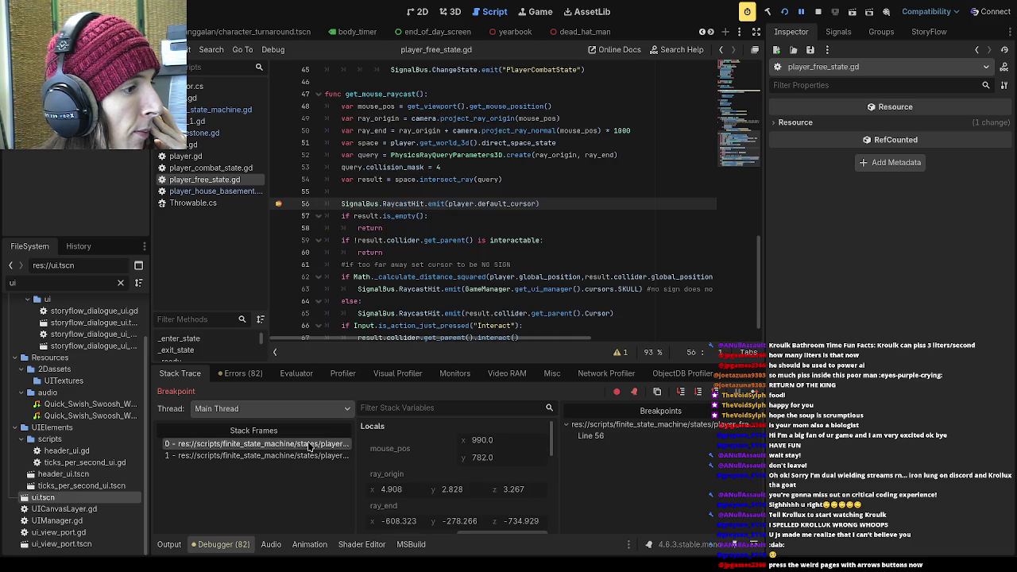
pyautogui.scroll(8, 444, 253)
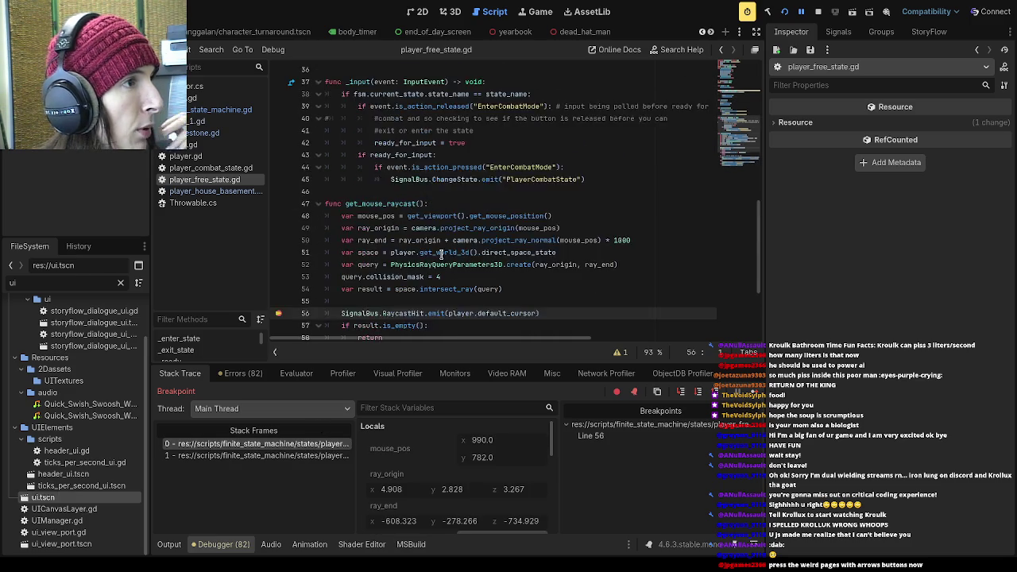
pyautogui.scroll(1, 444, 253)
pyautogui.click(314, 456)
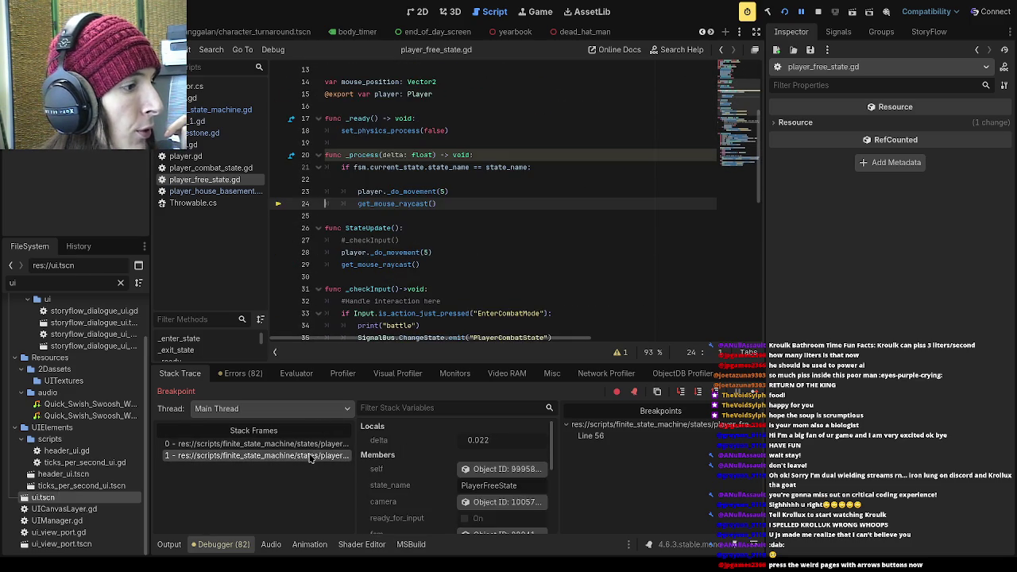
pyautogui.press('Up')
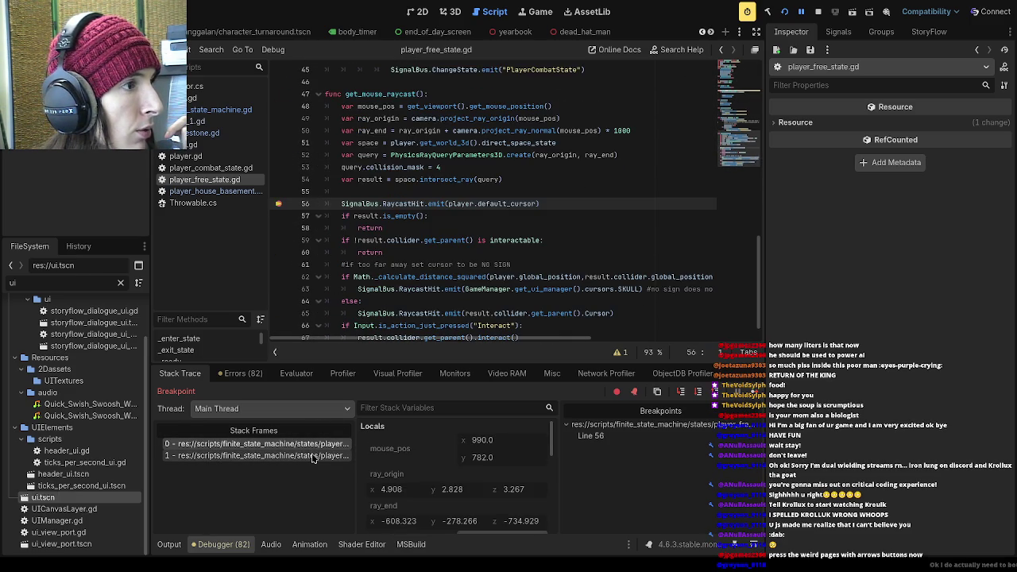
pyautogui.click(314, 456)
pyautogui.click(313, 445)
pyautogui.click(310, 456)
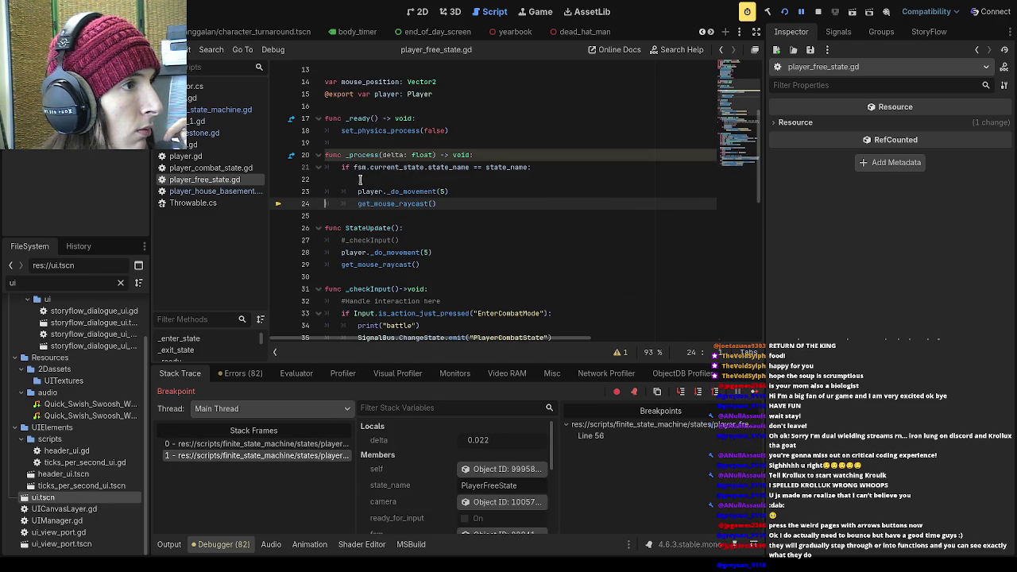
pyautogui.scroll(2, 352, 170)
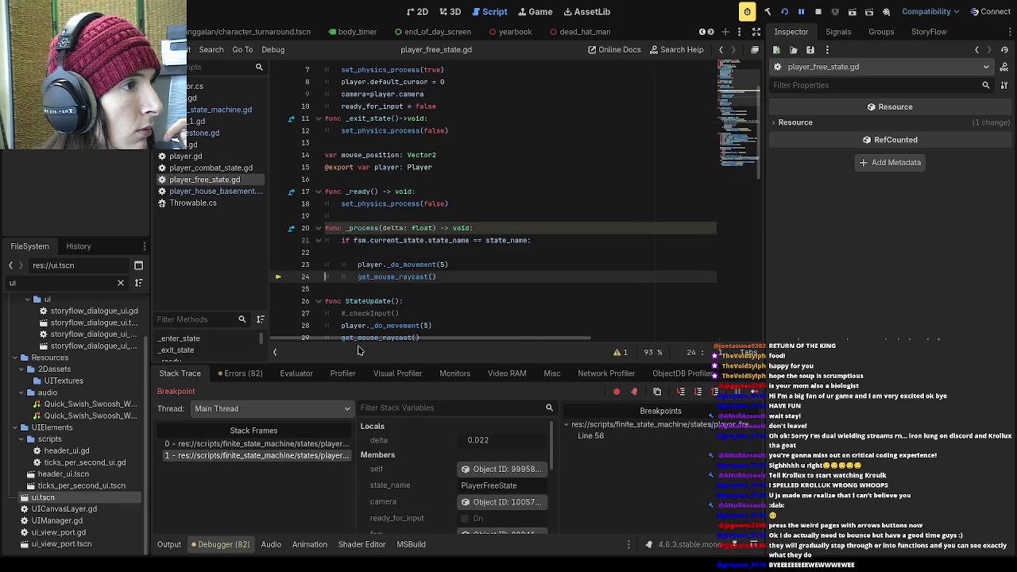
pyautogui.click(372, 263)
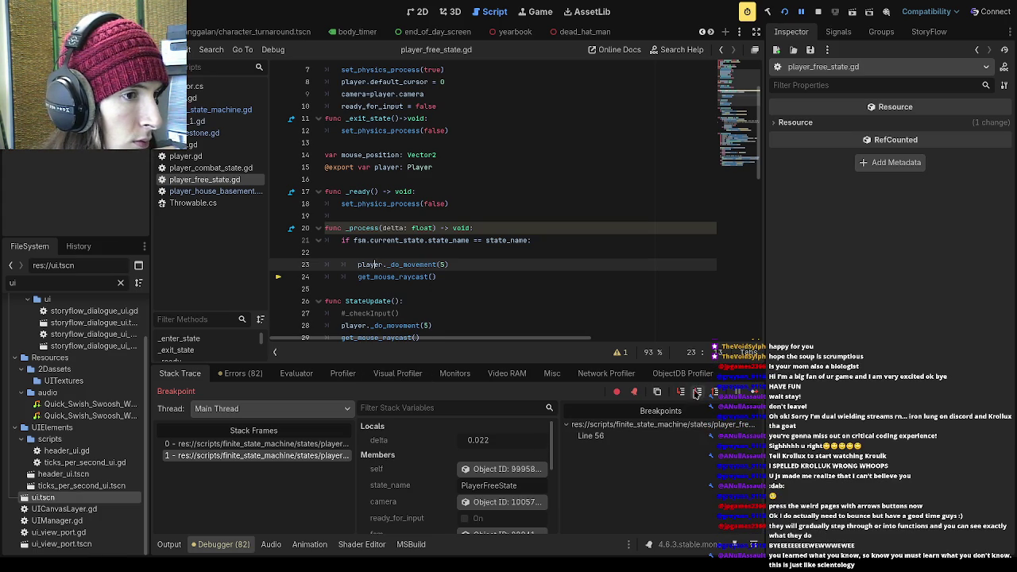
# - Step into _changeCursor in UIManager.gd, then look through the Errors, Evaluator and Profiler tabs
pyautogui.click(682, 392)
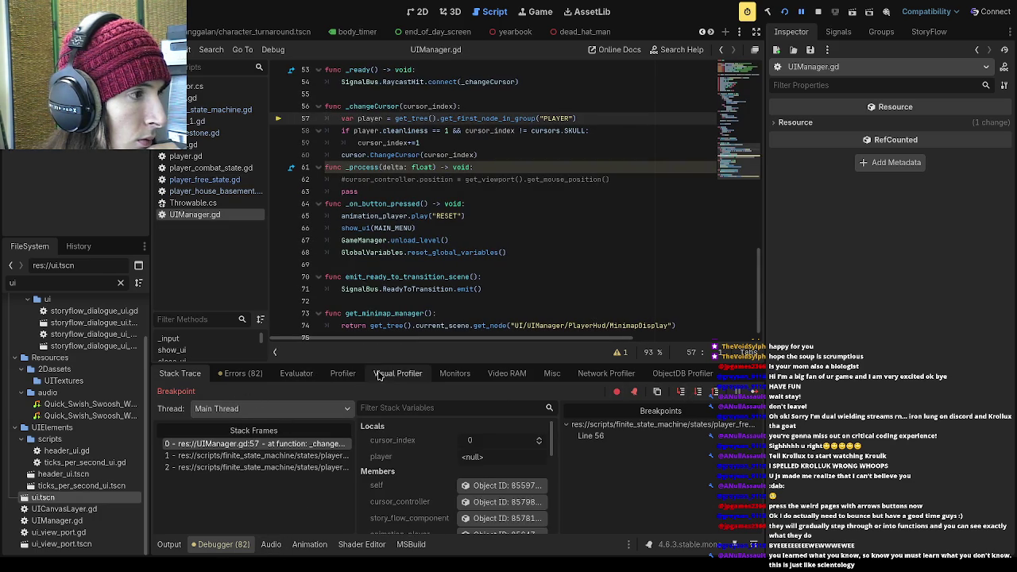
pyautogui.click(249, 378)
pyautogui.click(296, 375)
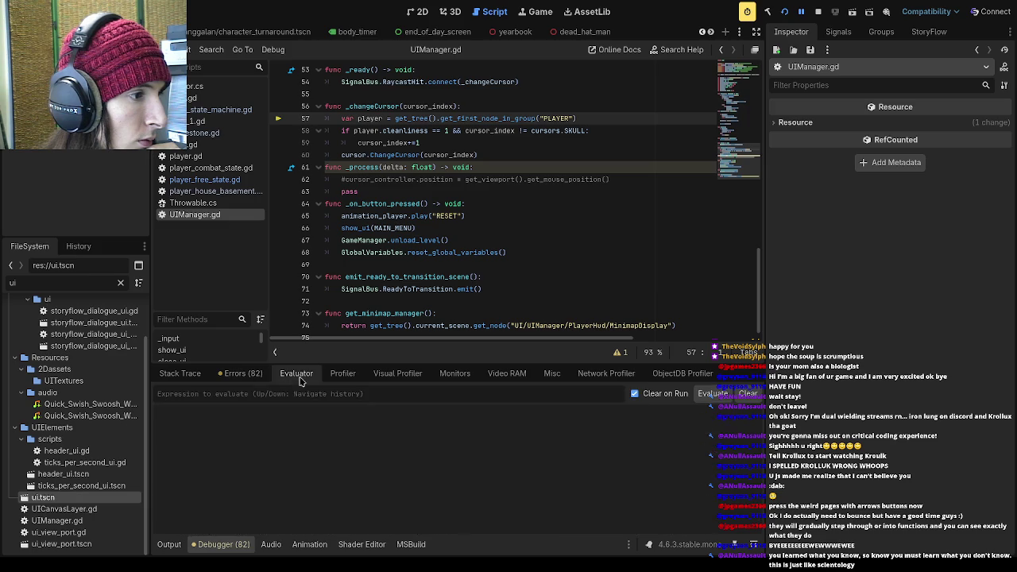
pyautogui.click(342, 377)
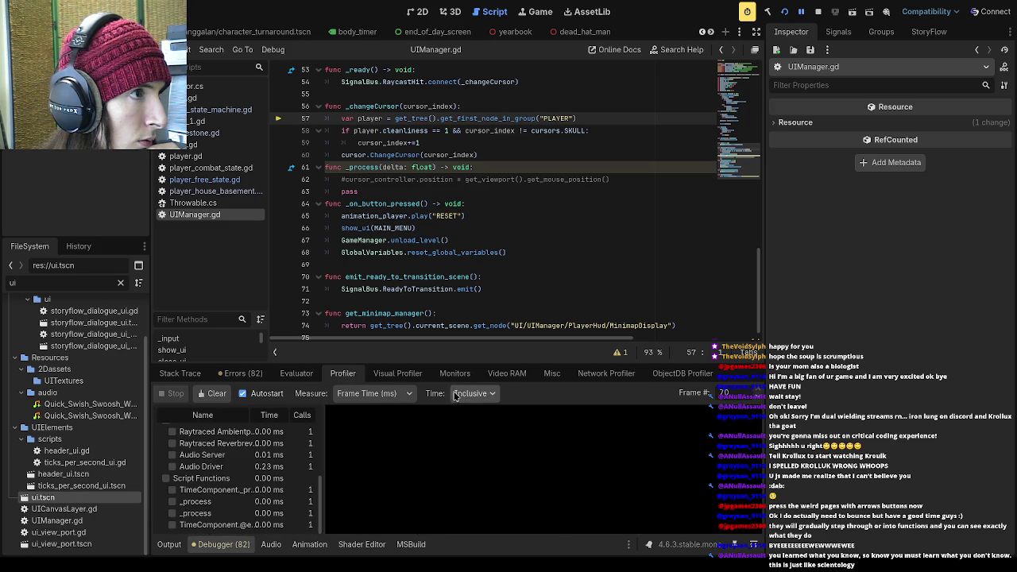
pyautogui.scroll(1, 439, 296)
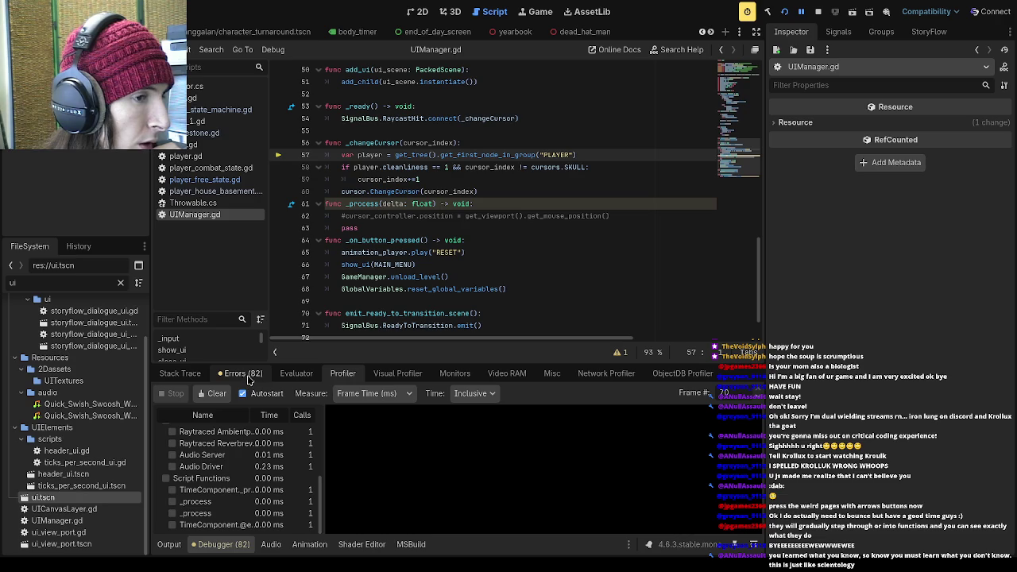
# - Hide and reshow the debugger, return to Stack Trace, and step to line 58
pyautogui.click(221, 547)
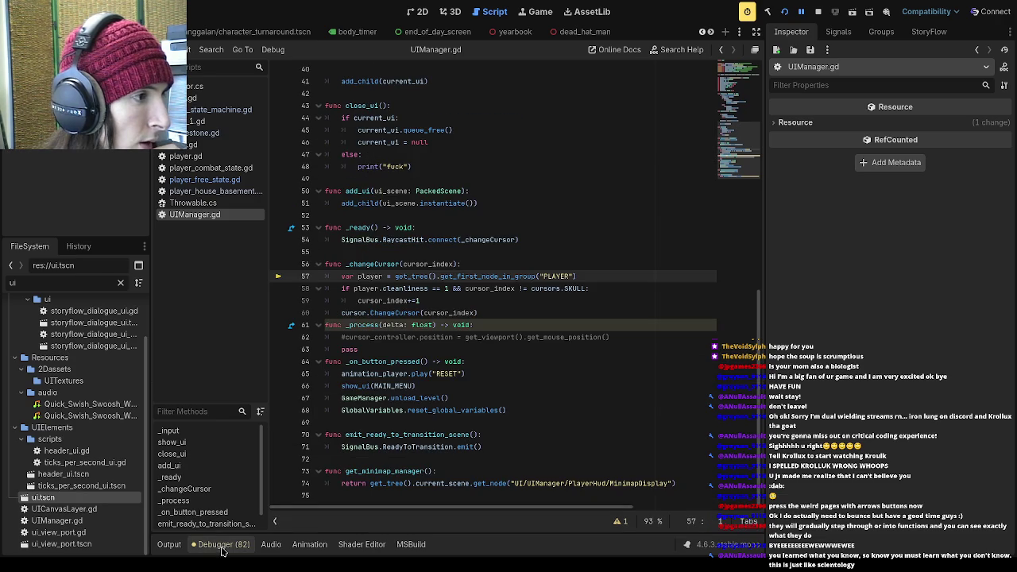
pyautogui.click(218, 547)
pyautogui.click(307, 379)
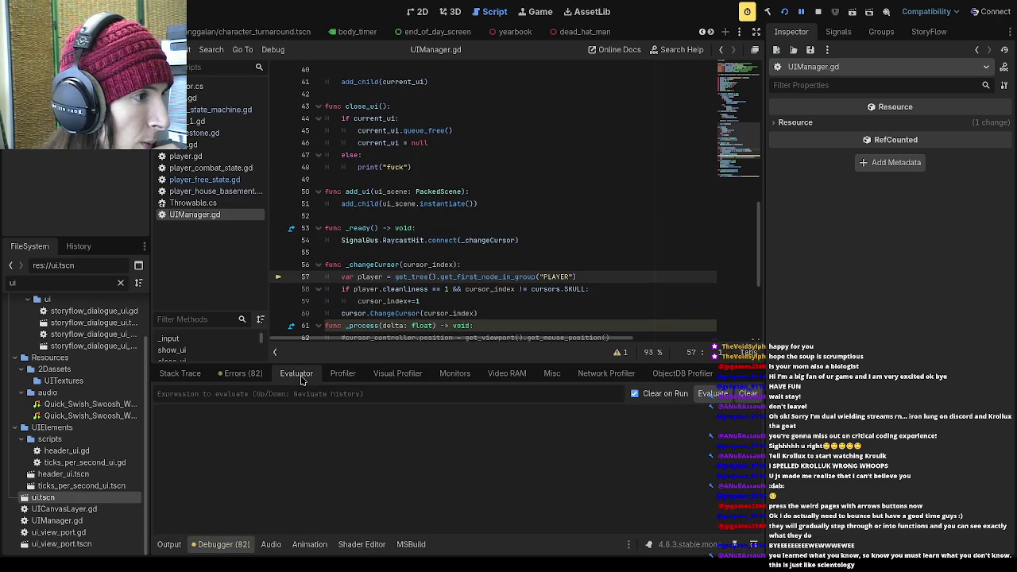
pyautogui.click(247, 382)
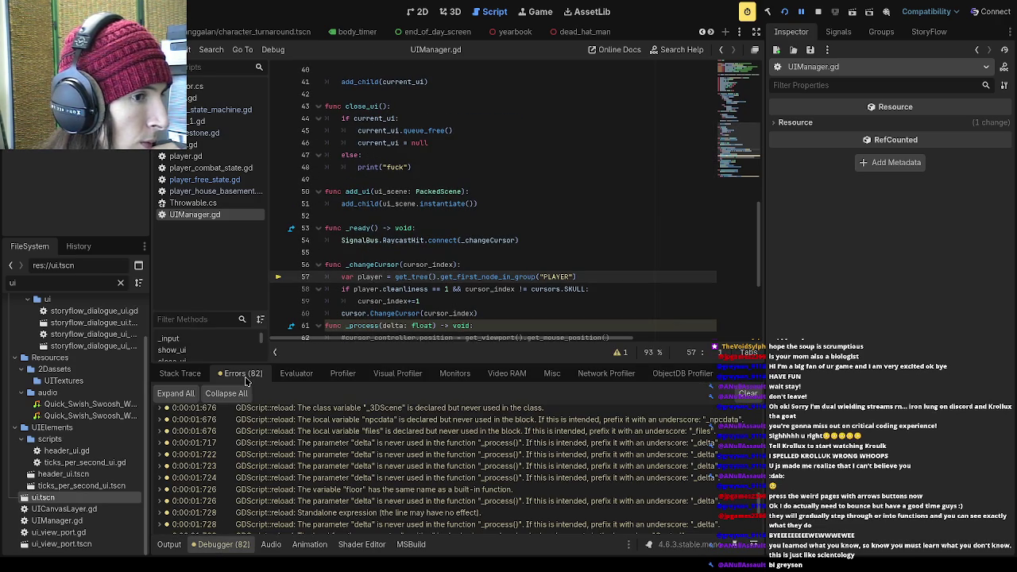
pyautogui.click(181, 375)
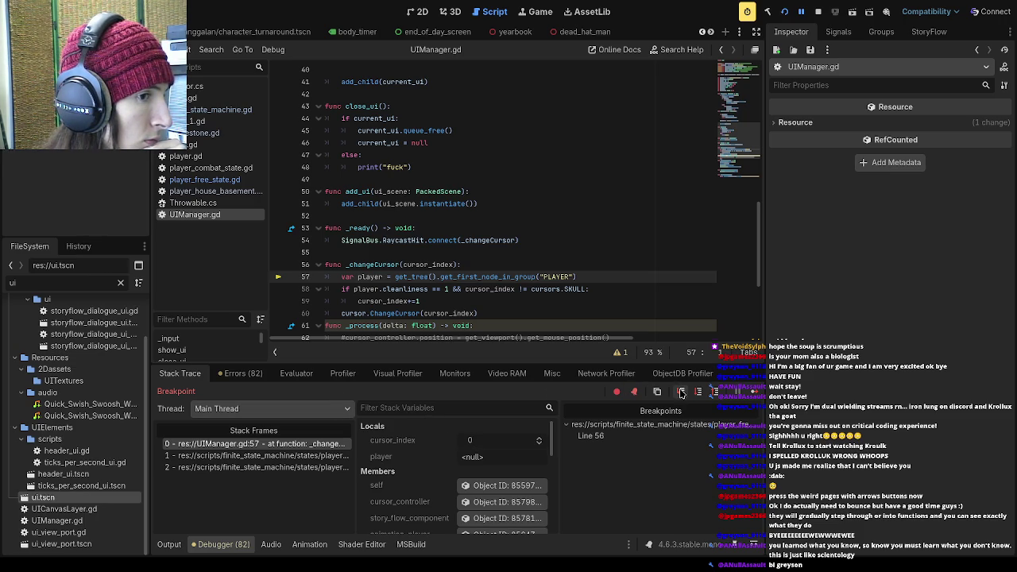
pyautogui.click(681, 392)
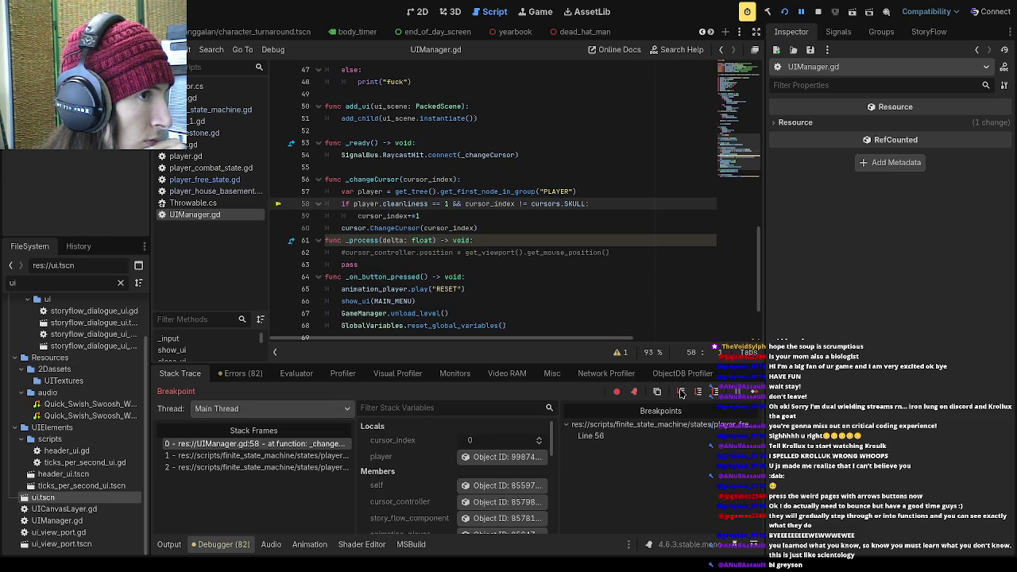
# - Step through player_free_state.gd, player_combat_state.gd and UIManager.gd line 63 into time_component.gd lines 19–22
pyautogui.click(681, 393)
pyautogui.click(681, 393)
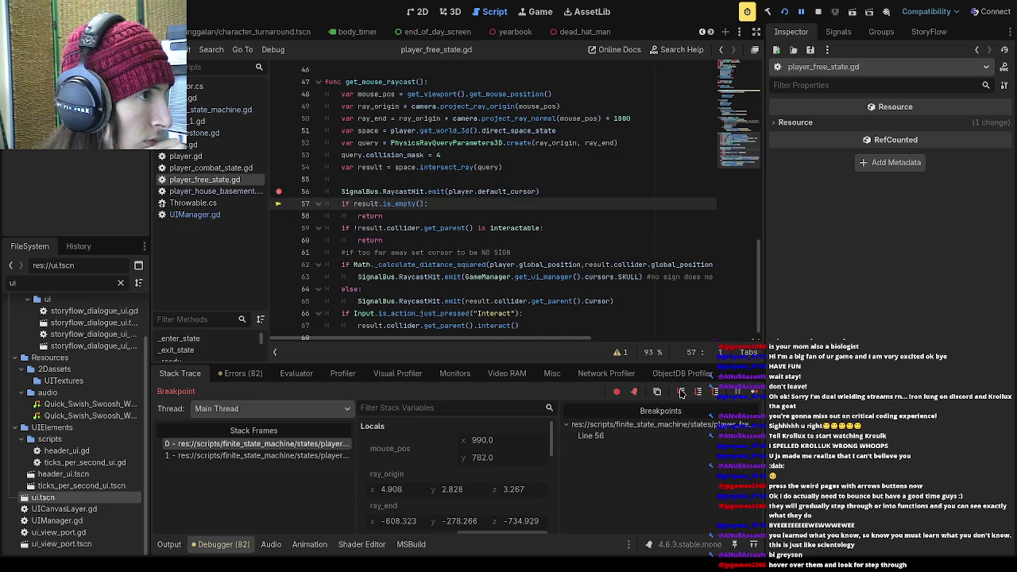
pyautogui.click(681, 393)
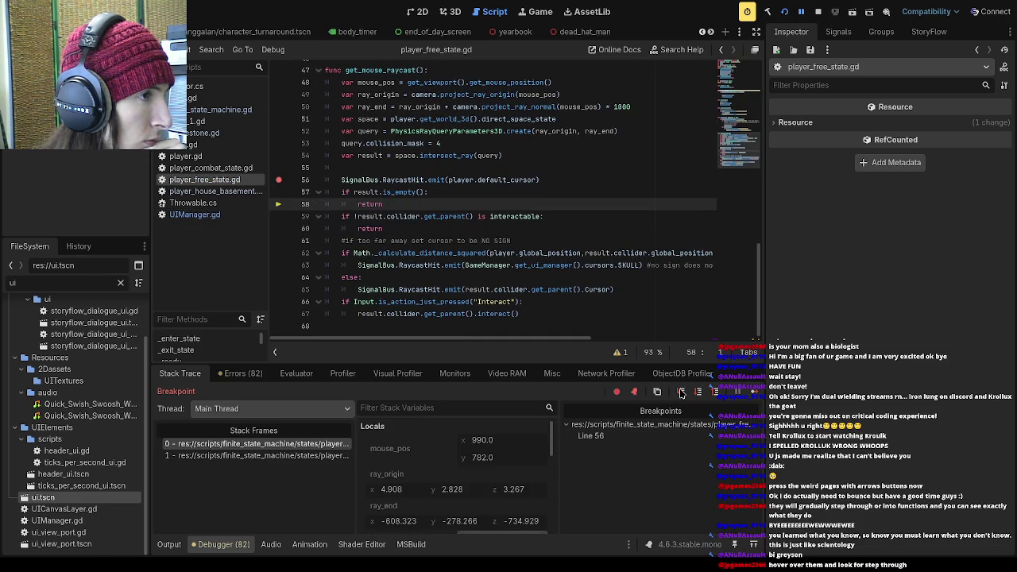
pyautogui.click(681, 392)
pyautogui.click(681, 393)
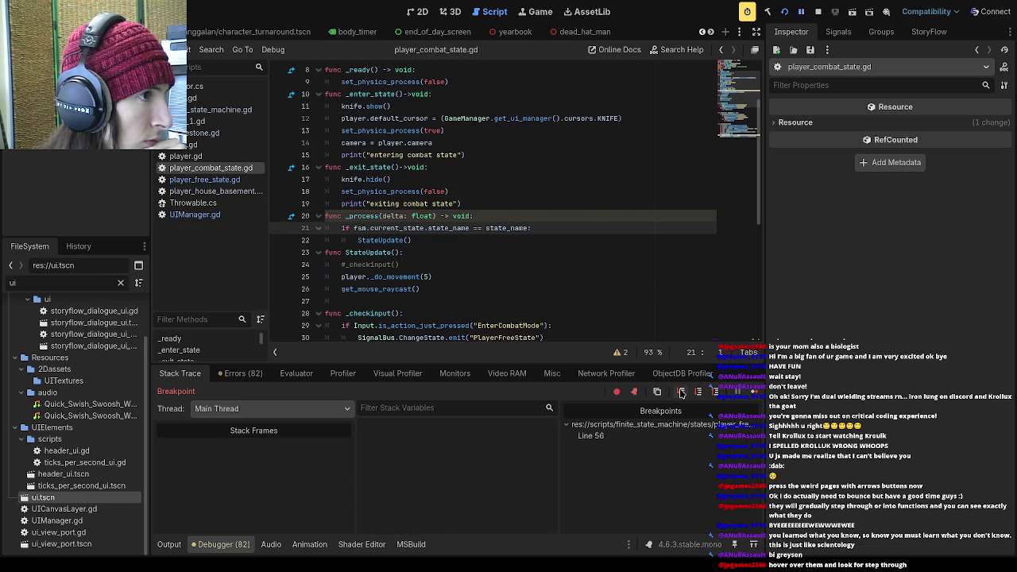
pyautogui.click(681, 393)
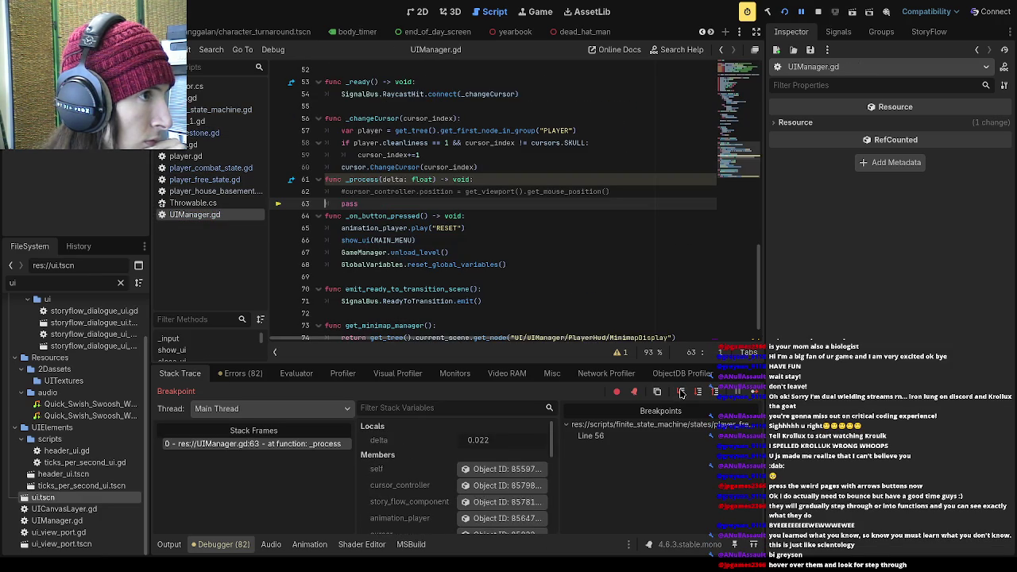
pyautogui.click(681, 392)
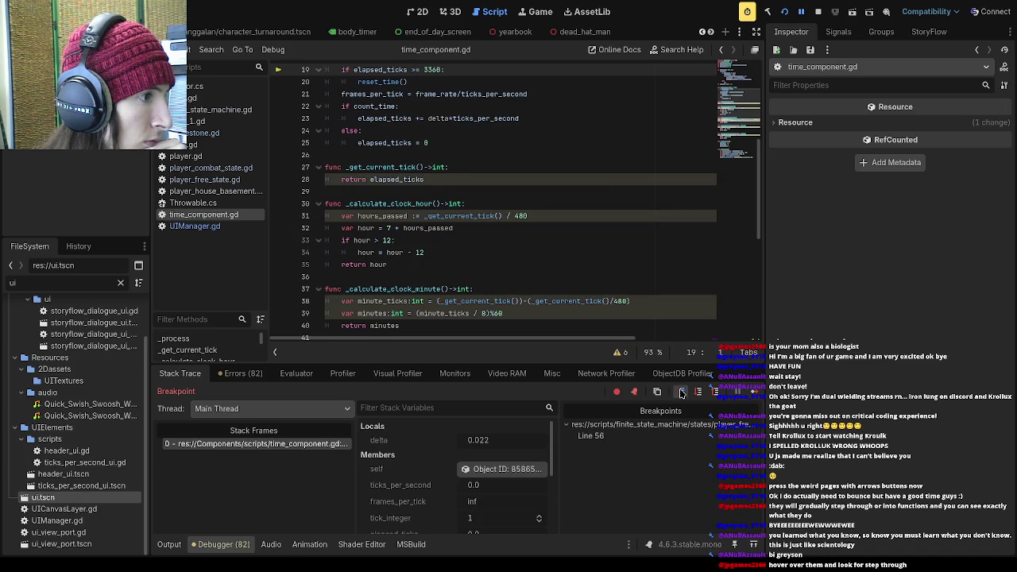
pyautogui.click(681, 393)
pyautogui.click(681, 392)
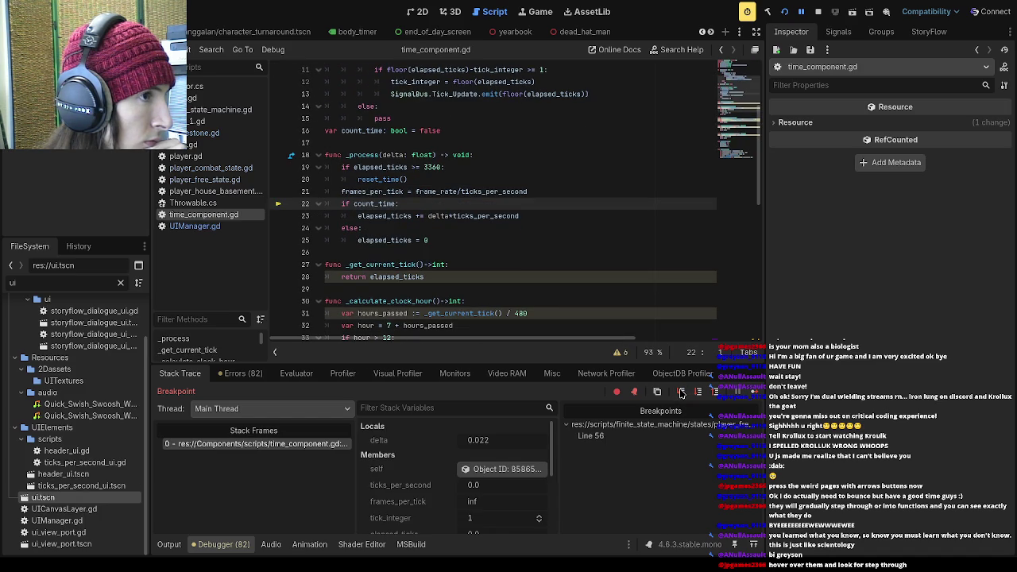
pyautogui.scroll(3, 483, 288)
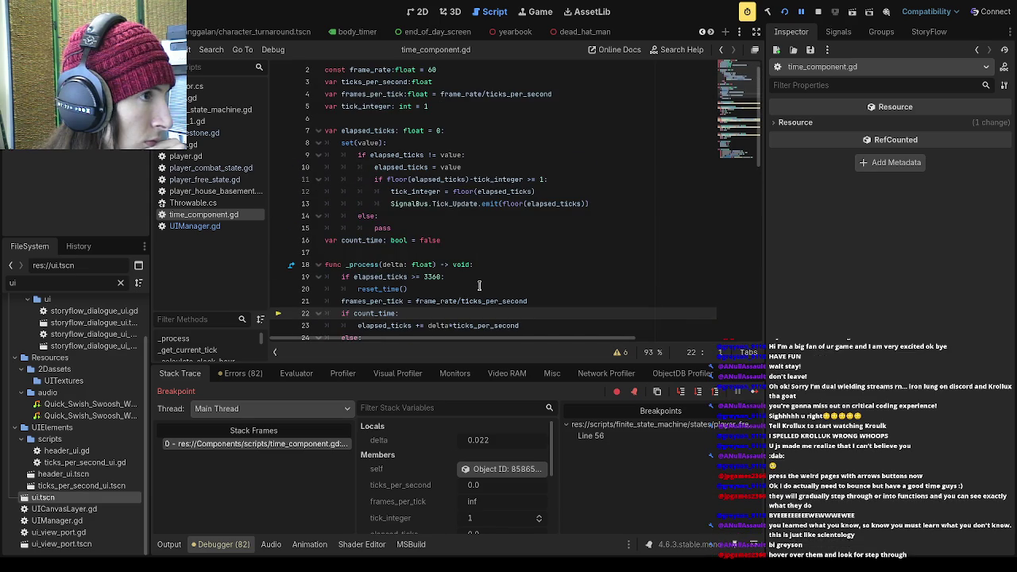
pyautogui.scroll(-3, 482, 289)
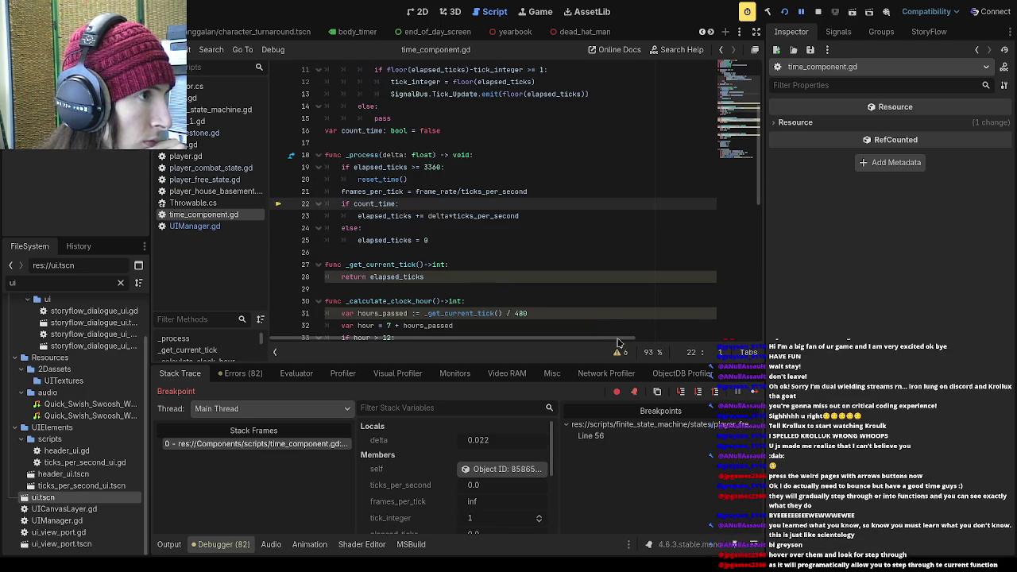
# - Step through the elapsed_ticks setter, playercamera.gd and player_free_state.gd line 43 into screen_shot_manager.gd line 4
pyautogui.click(683, 396)
pyautogui.click(683, 397)
pyautogui.click(684, 396)
pyautogui.click(683, 396)
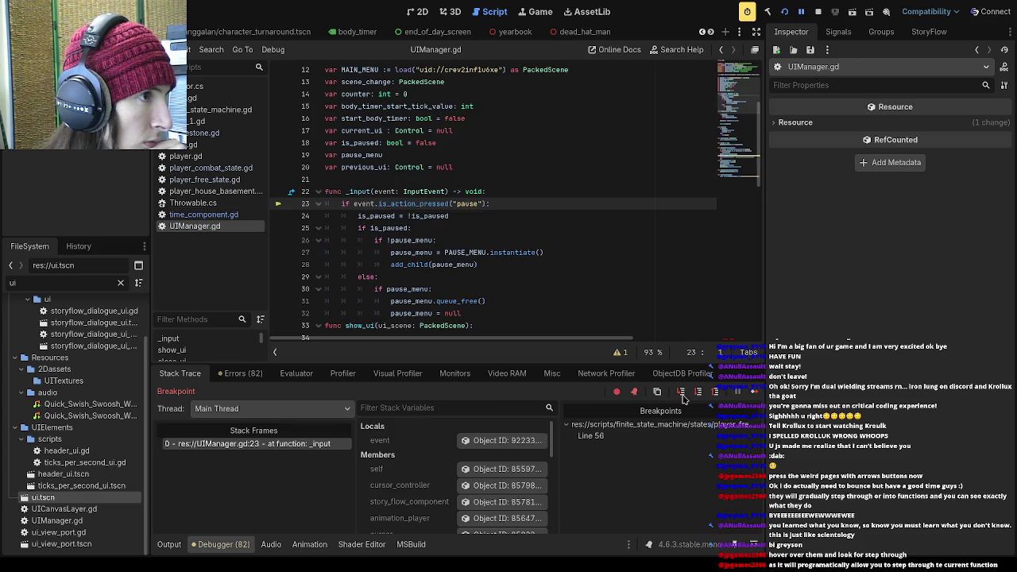
pyautogui.click(684, 396)
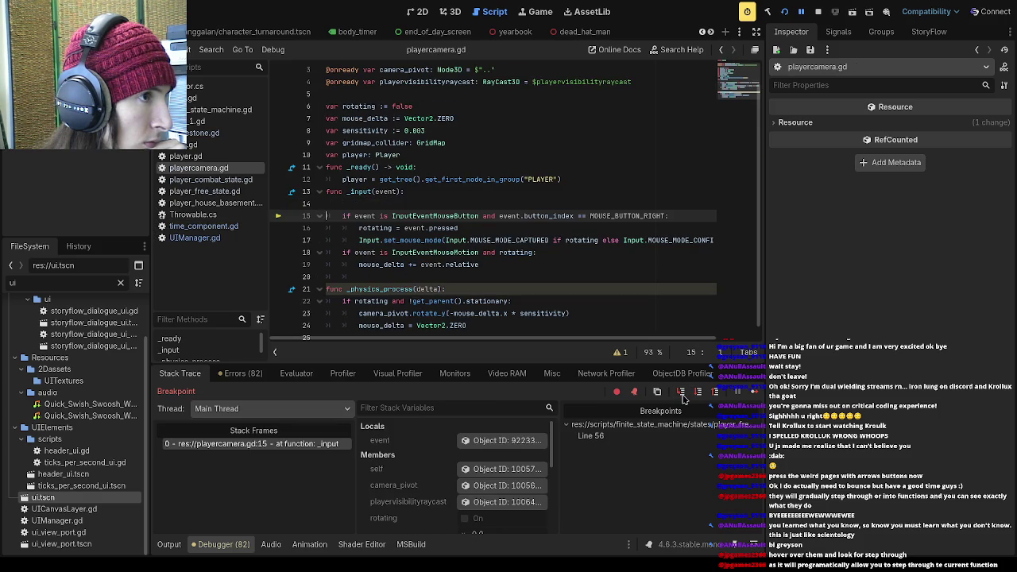
pyautogui.click(683, 397)
pyautogui.click(683, 397)
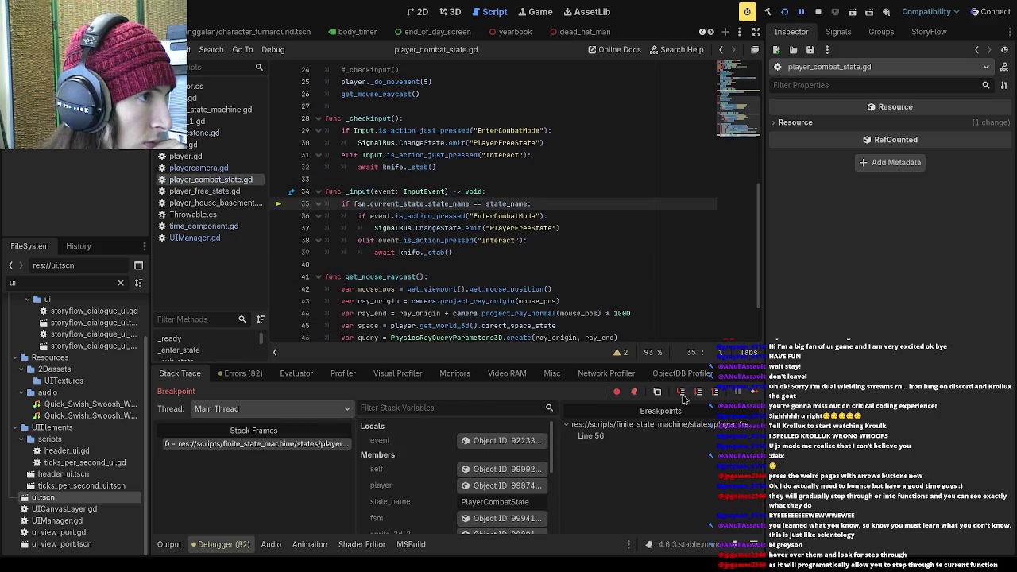
pyautogui.click(683, 396)
pyautogui.click(683, 397)
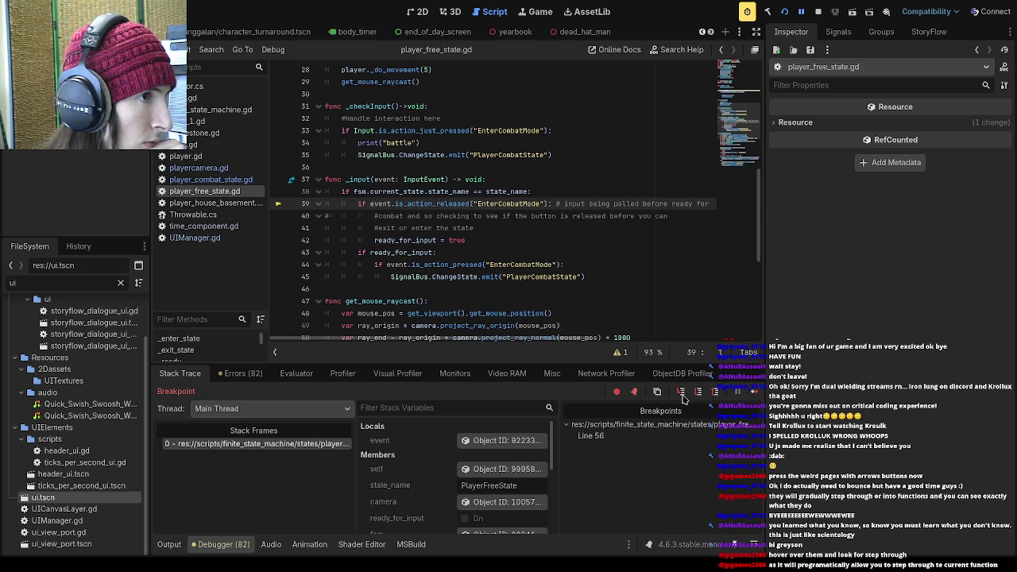
pyautogui.click(683, 396)
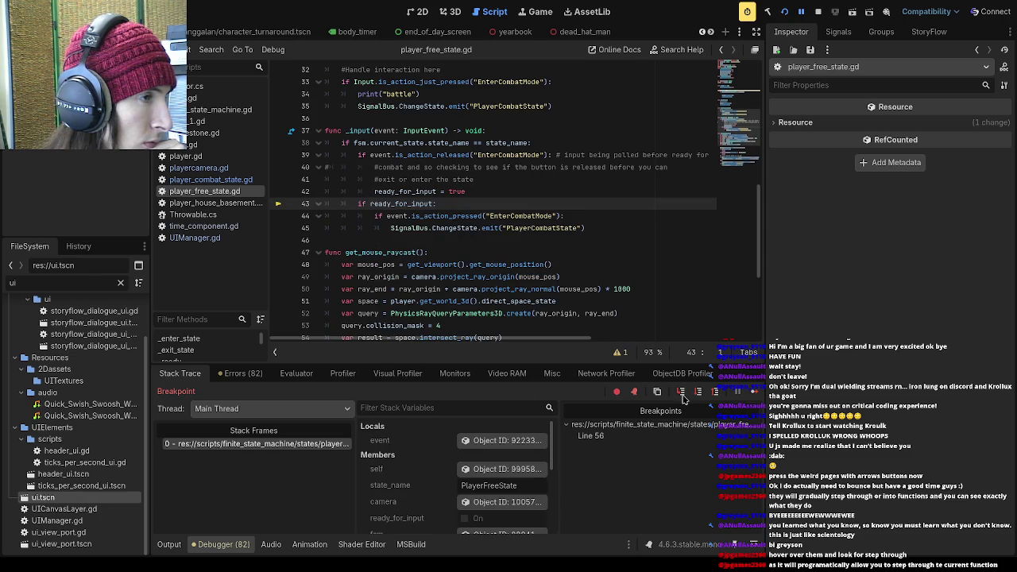
pyautogui.click(683, 397)
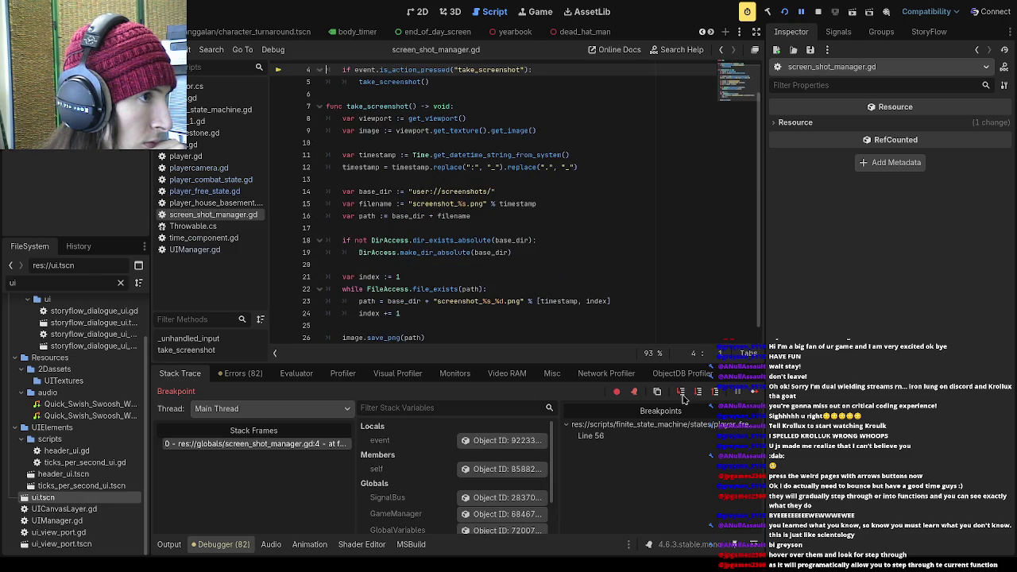
# - Step again through UIManager.gd, playercamera.gd line 18 and player_free_state.gd line 39 to screen_shot_manager.gd line 4
pyautogui.click(683, 396)
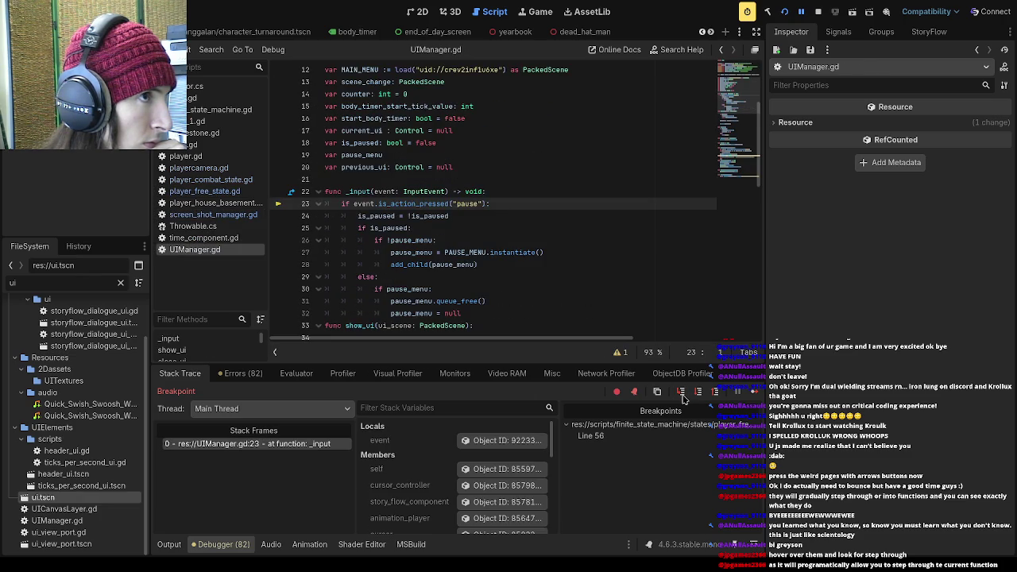
pyautogui.click(683, 396)
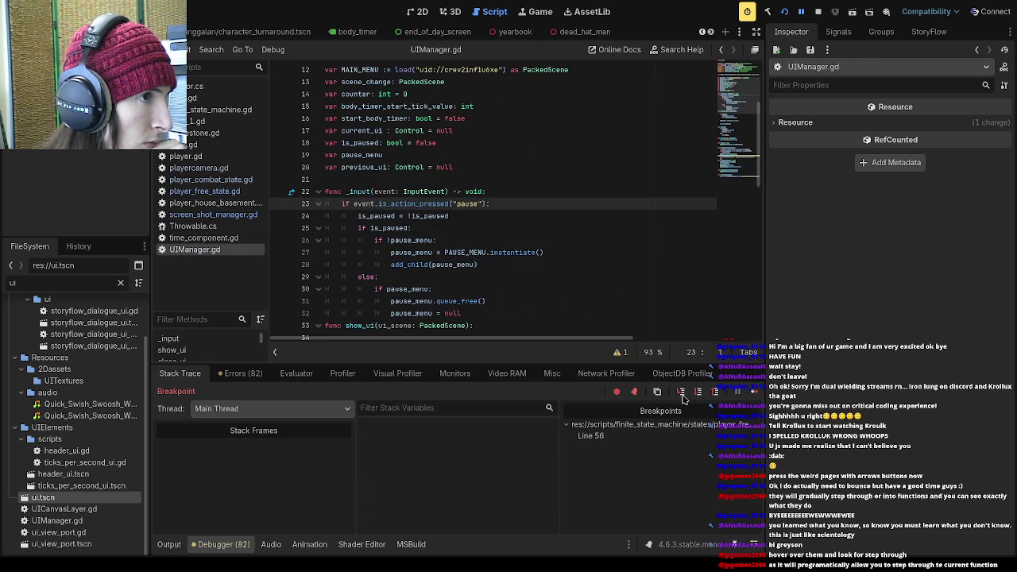
pyautogui.click(683, 397)
pyautogui.click(683, 397)
pyautogui.click(684, 396)
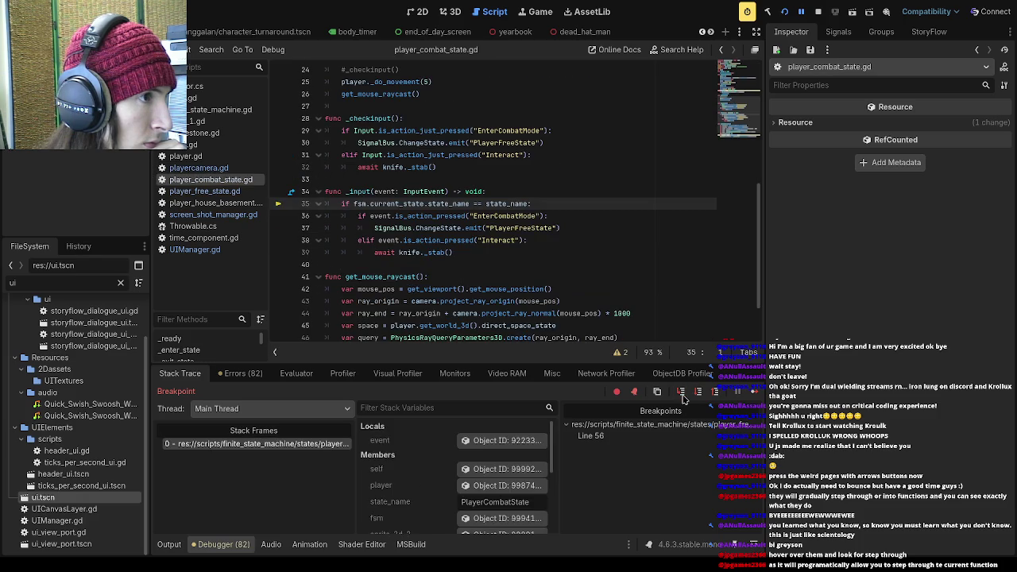
pyautogui.click(684, 396)
pyautogui.click(683, 396)
pyautogui.click(683, 396)
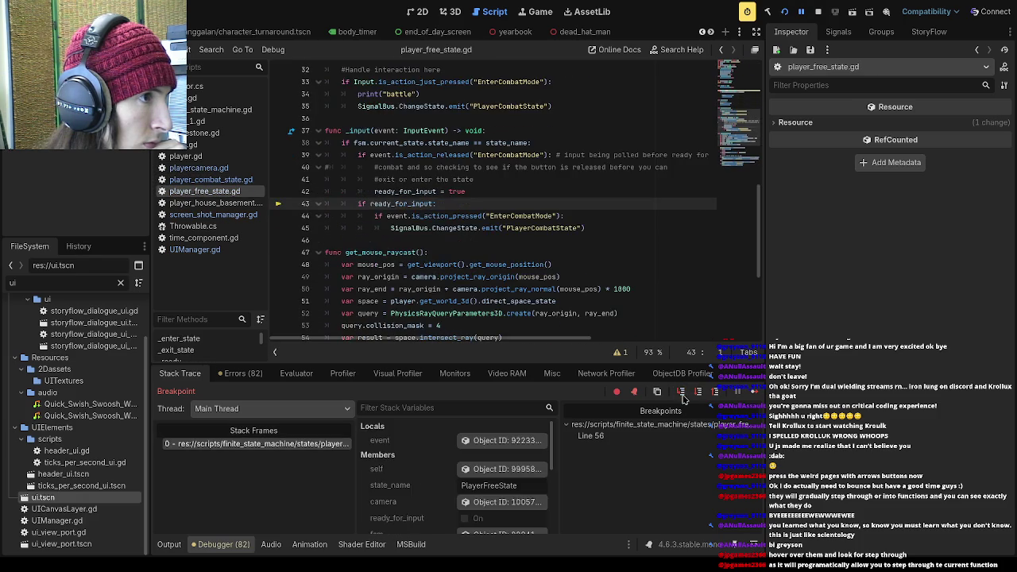
pyautogui.click(684, 396)
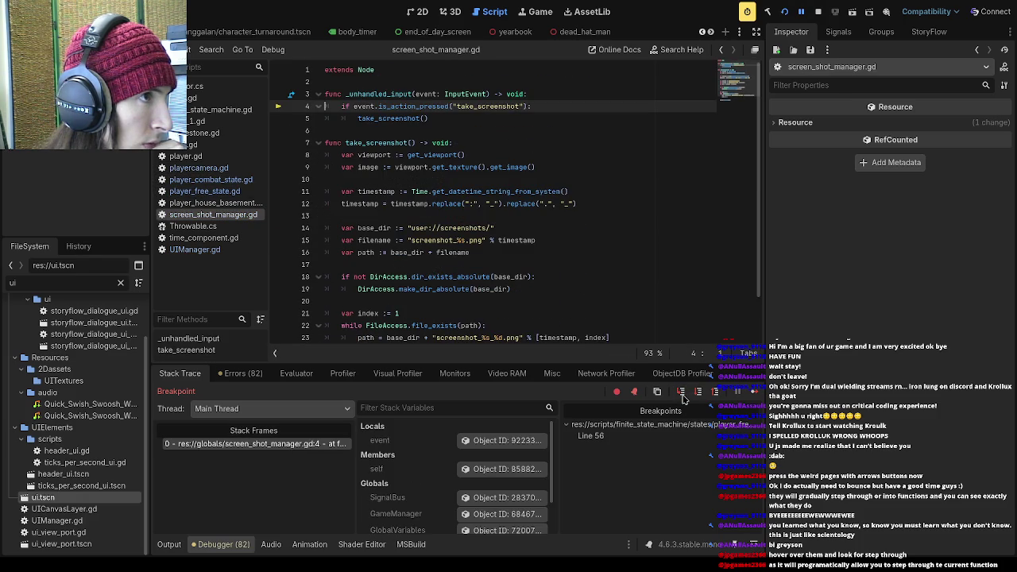
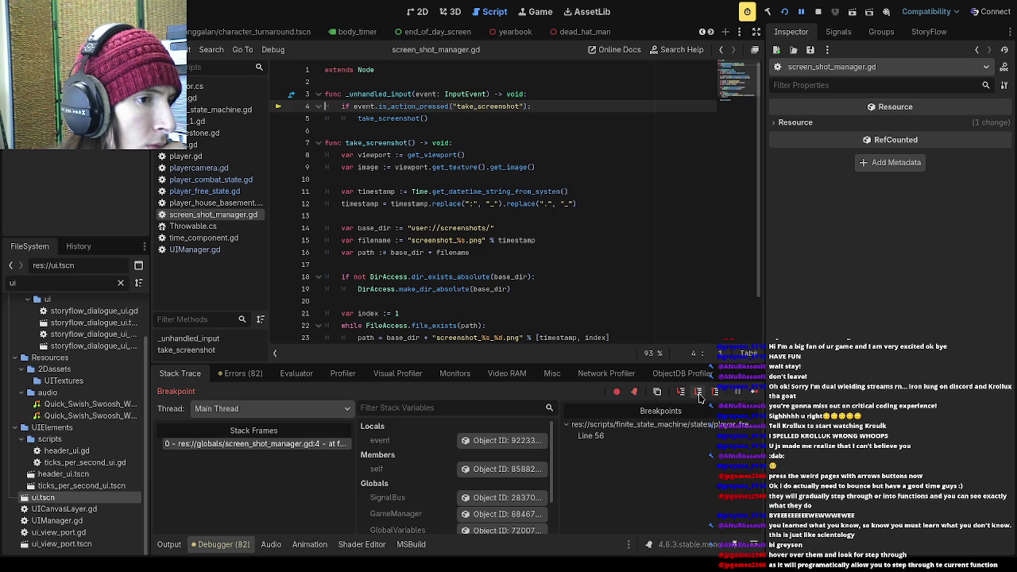
# - Step through UIManager.gd, playercamera.gd and the player state scripts into screen_shot_manager.gd
pyautogui.click(698, 393)
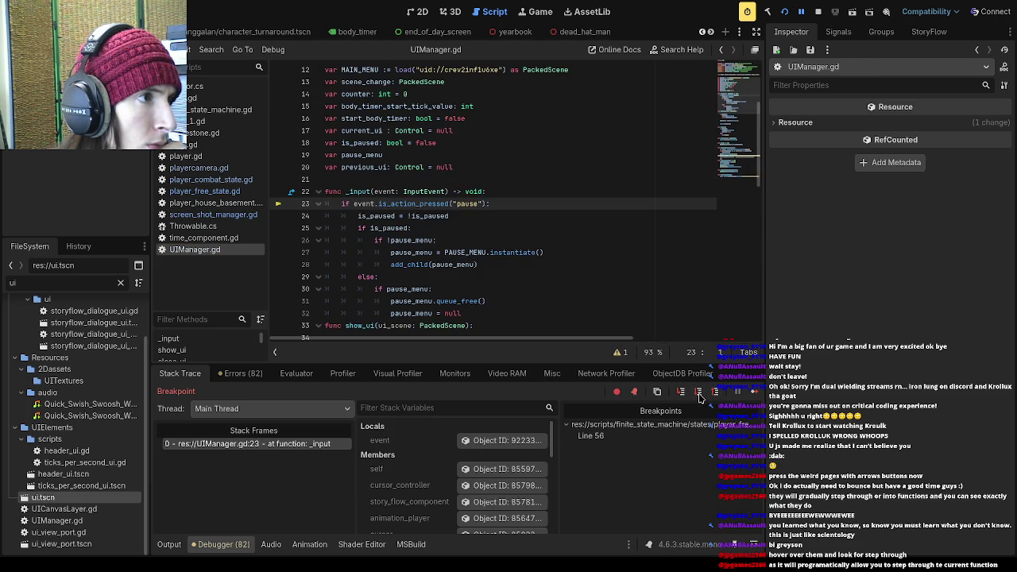
pyautogui.click(700, 393)
pyautogui.click(699, 394)
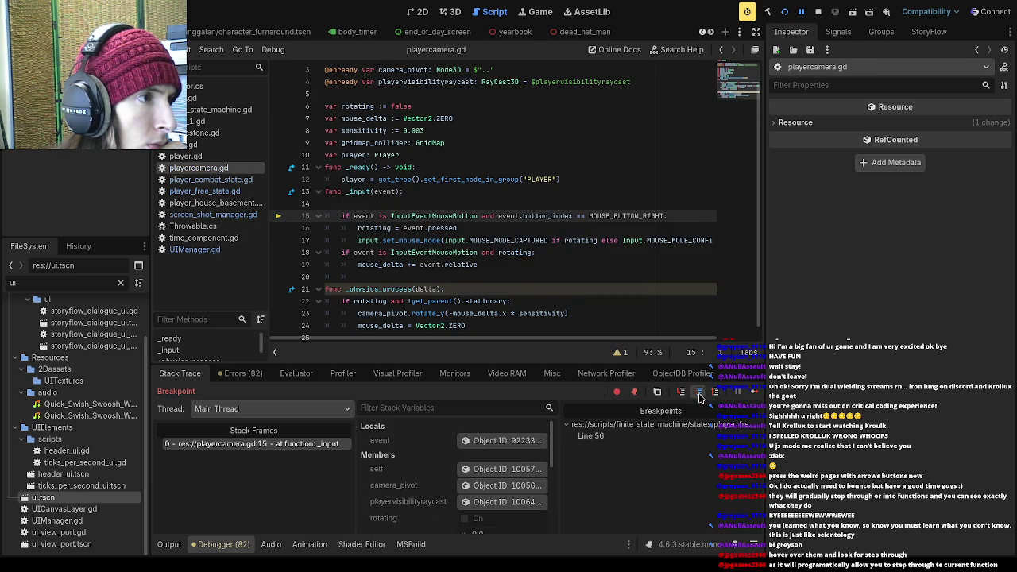
pyautogui.click(699, 393)
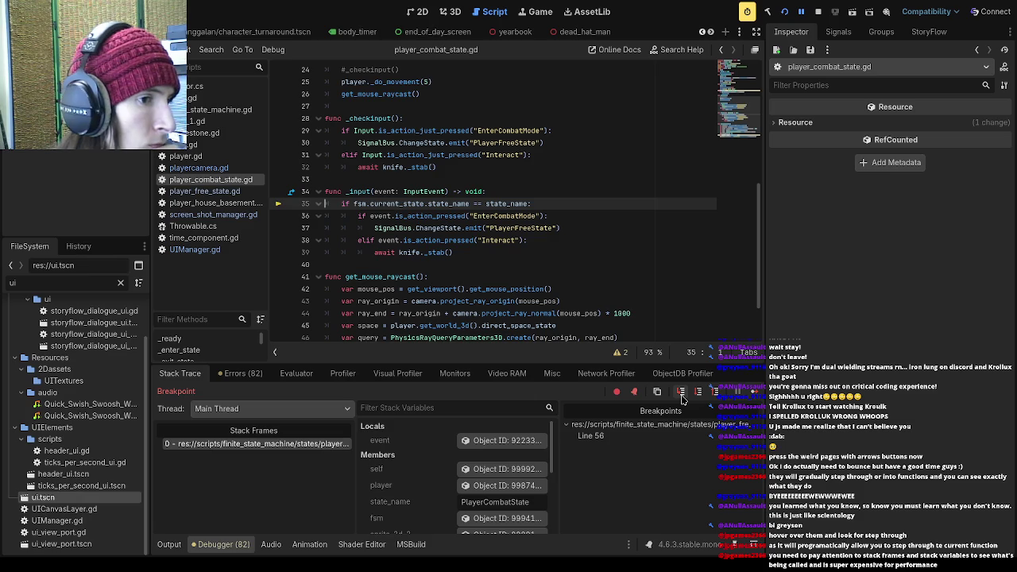
pyautogui.click(682, 391)
pyautogui.click(682, 392)
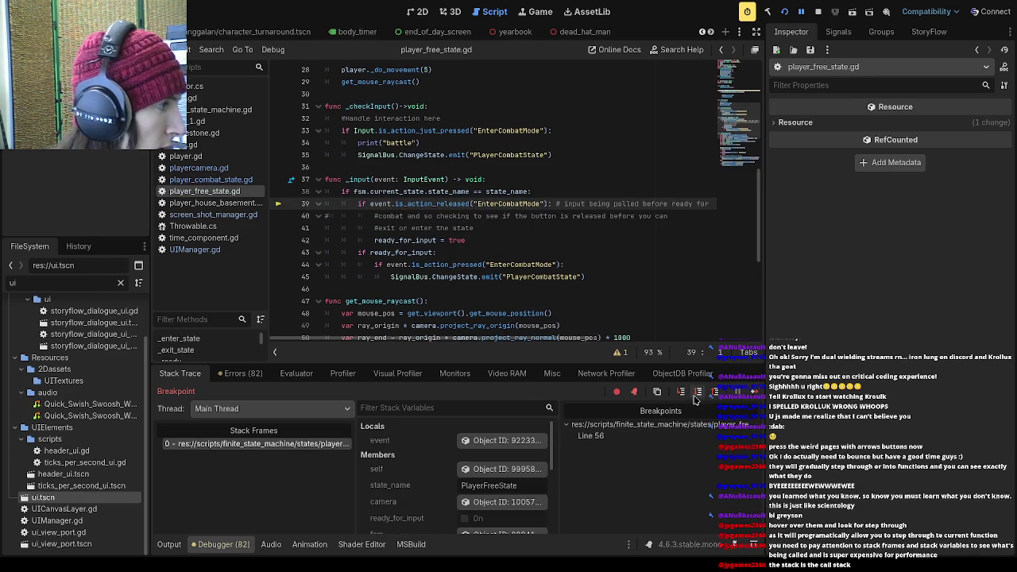
pyautogui.click(683, 394)
pyautogui.click(687, 396)
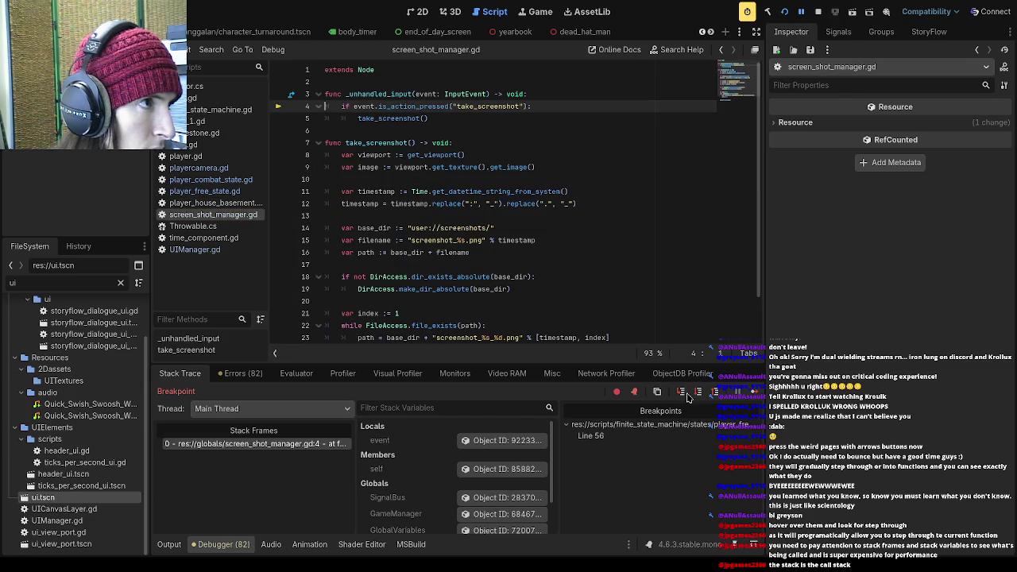
# - Step again through UIManager.gd, playercamera.gd and player_free_state.gd to screen_shot_manager.gd line 4
pyautogui.click(688, 396)
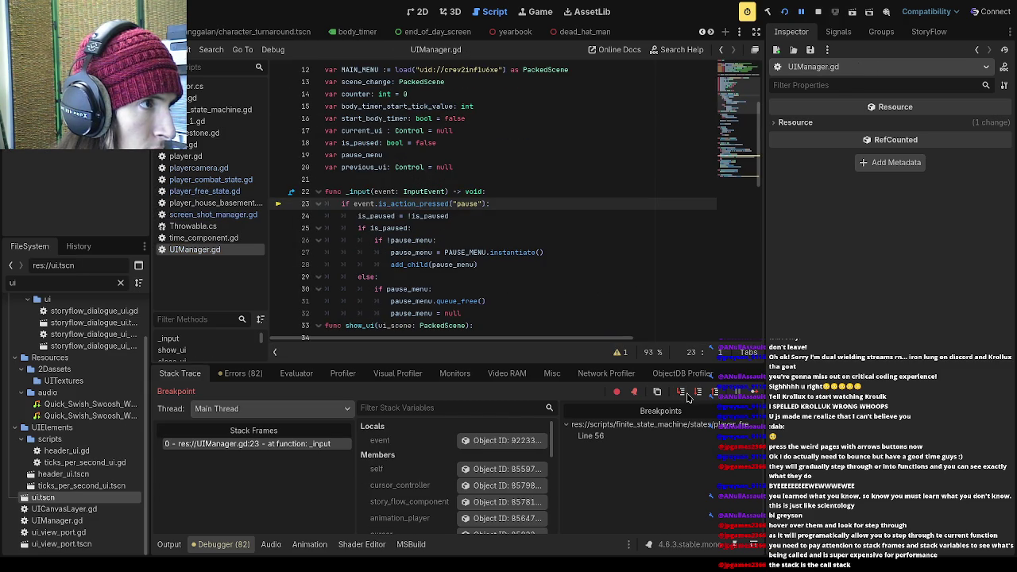
pyautogui.click(688, 396)
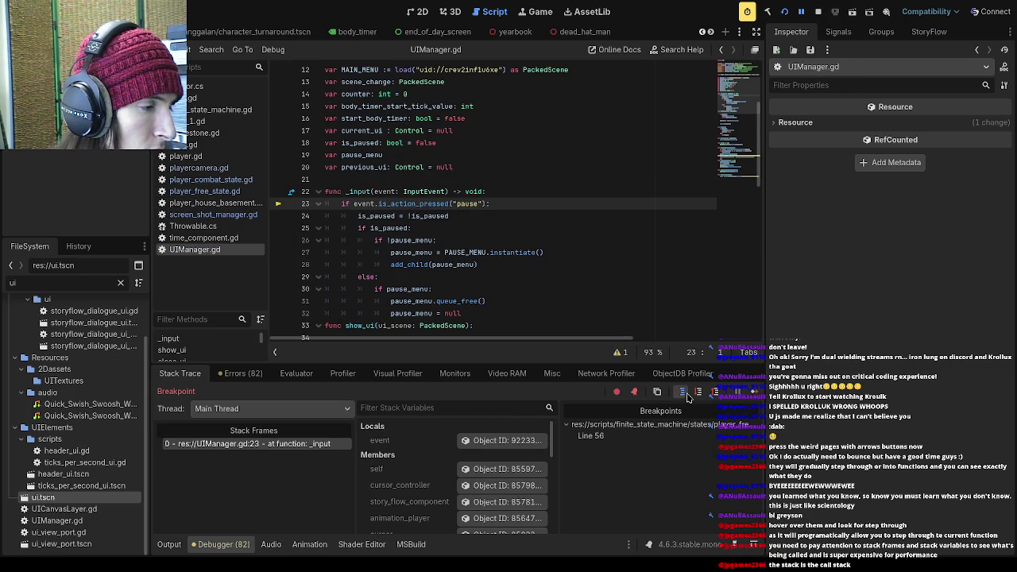
pyautogui.click(689, 396)
pyautogui.click(688, 395)
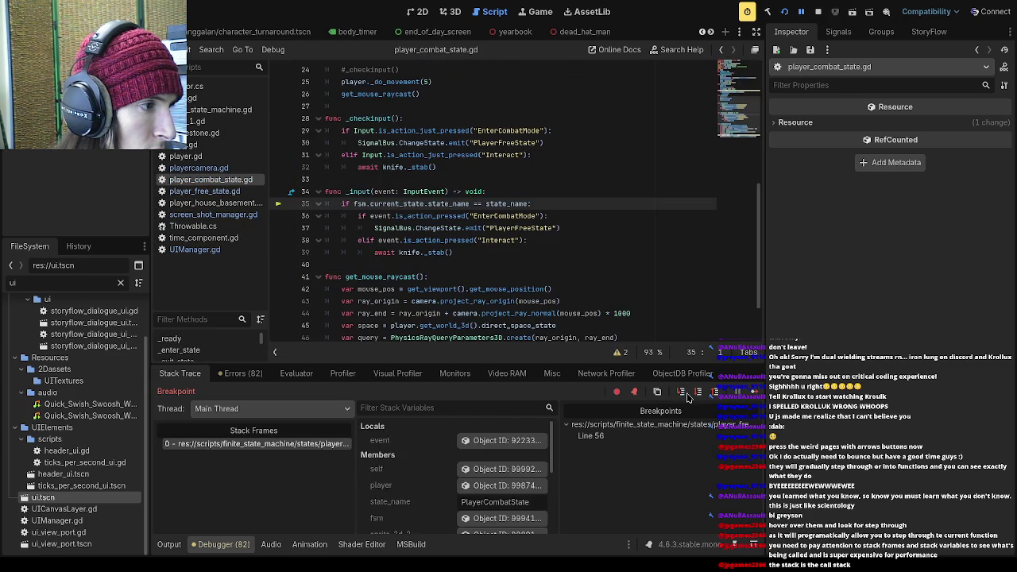
pyautogui.click(689, 396)
pyautogui.click(688, 395)
pyautogui.click(688, 396)
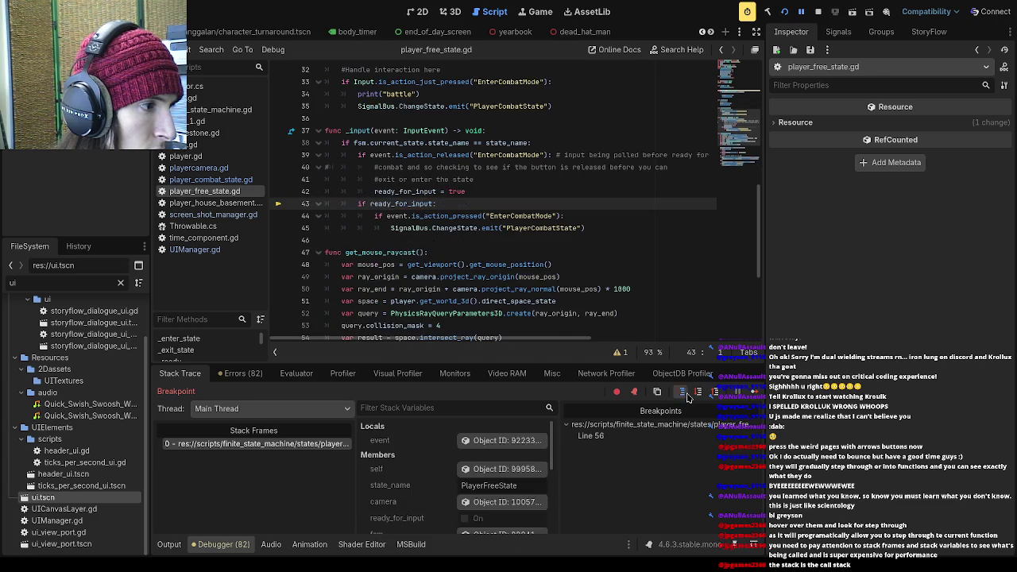
pyautogui.click(688, 396)
pyautogui.click(688, 395)
pyautogui.click(688, 396)
pyautogui.click(688, 396)
pyautogui.click(688, 396)
pyautogui.click(689, 396)
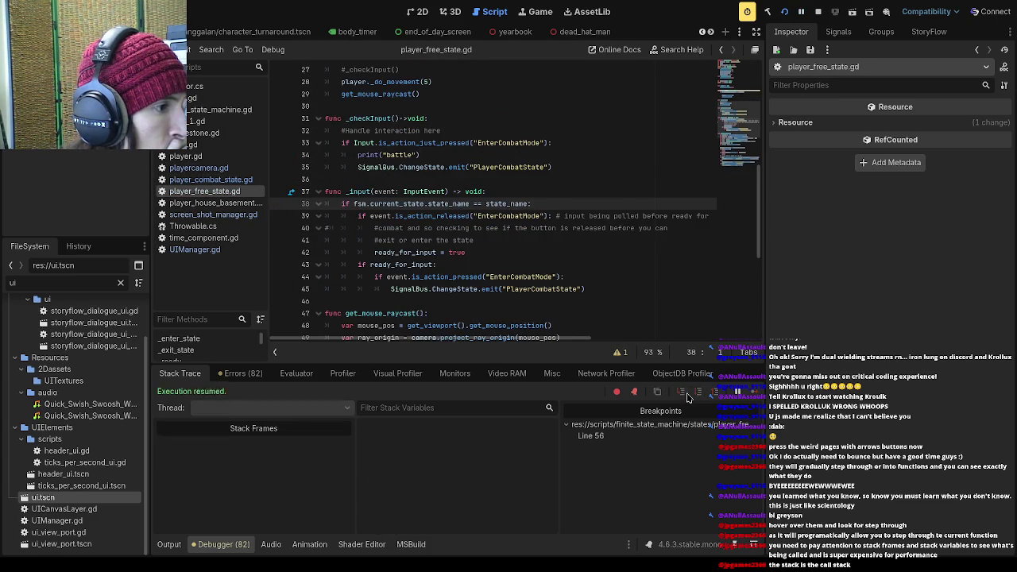
pyautogui.click(688, 395)
pyautogui.click(697, 396)
# - Step through menu_collider.gd line 12 into player.gd, stopping at line 81
pyautogui.click(697, 396)
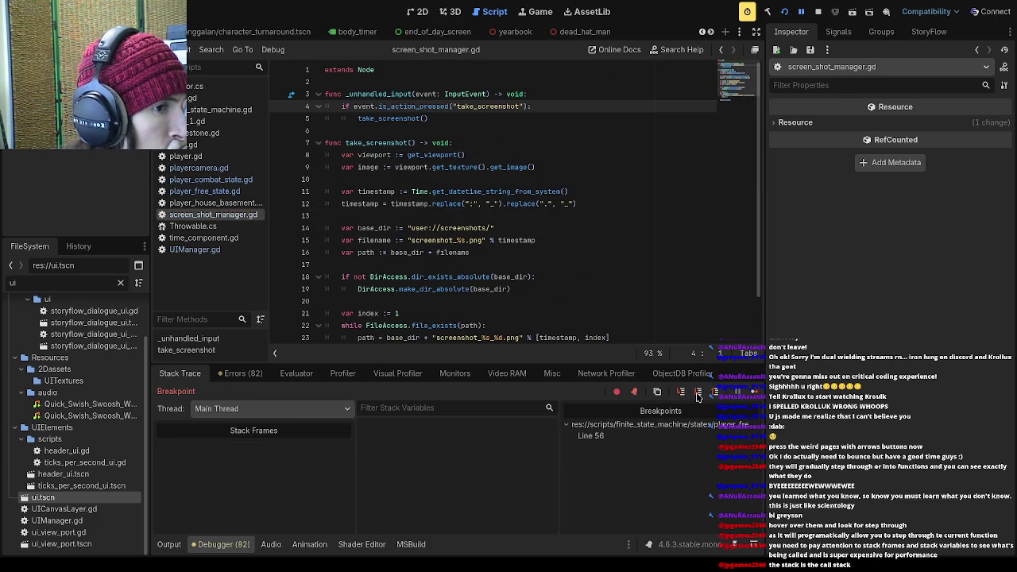
pyautogui.click(697, 396)
pyautogui.click(697, 396)
pyautogui.click(697, 396)
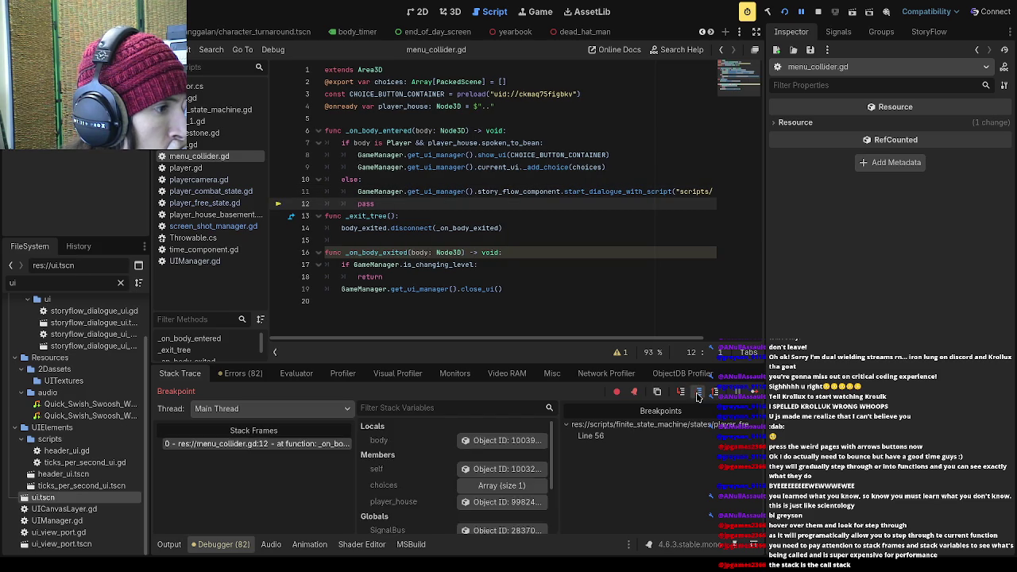
pyautogui.click(697, 396)
pyautogui.click(697, 395)
pyautogui.click(696, 396)
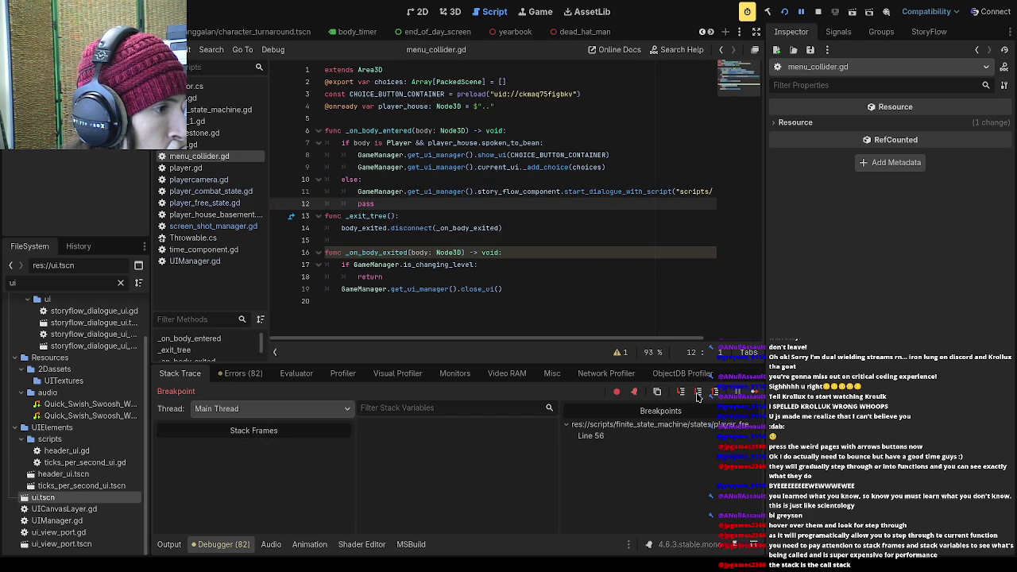
pyautogui.click(697, 396)
pyautogui.click(697, 395)
pyautogui.click(696, 396)
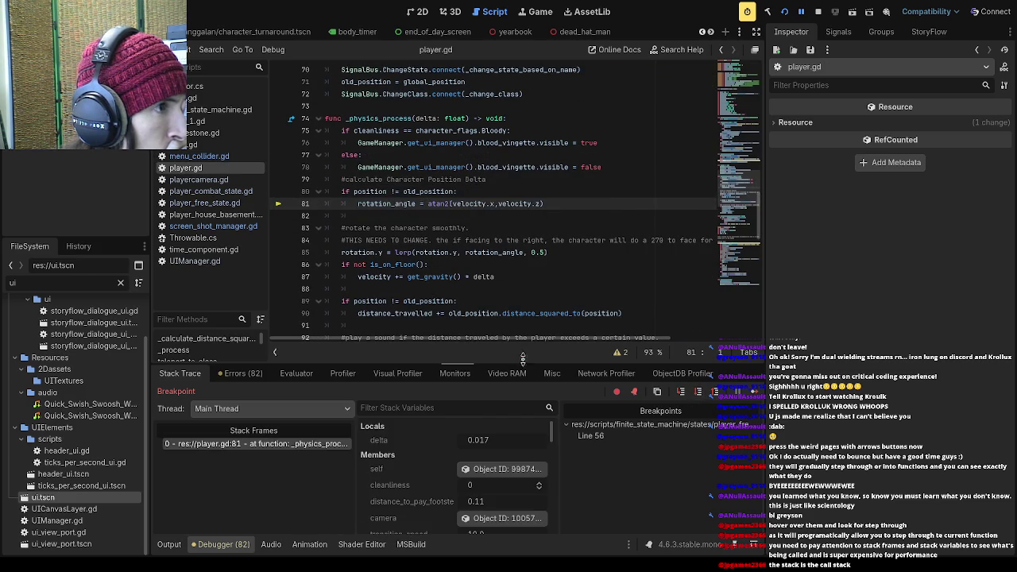
# - Show the Profiler's per-function timings and scroll down the function list
pyautogui.click(342, 374)
pyautogui.scroll(-3, 306, 475)
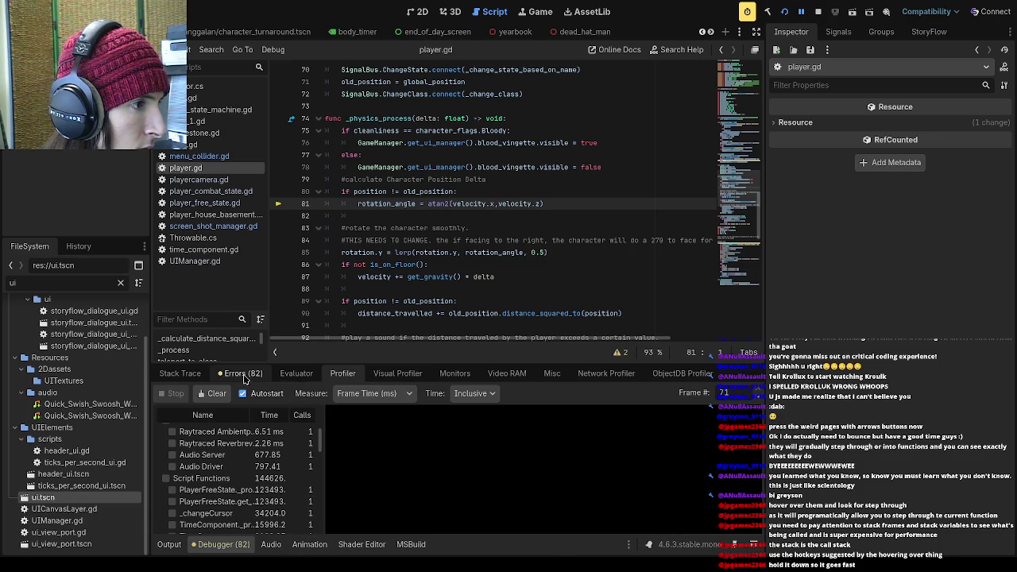
# - From the Stack Trace, step over player.gd lines 85 and 90 and the camera scripts, then continue to line 75
pyautogui.click(243, 373)
pyautogui.click(181, 373)
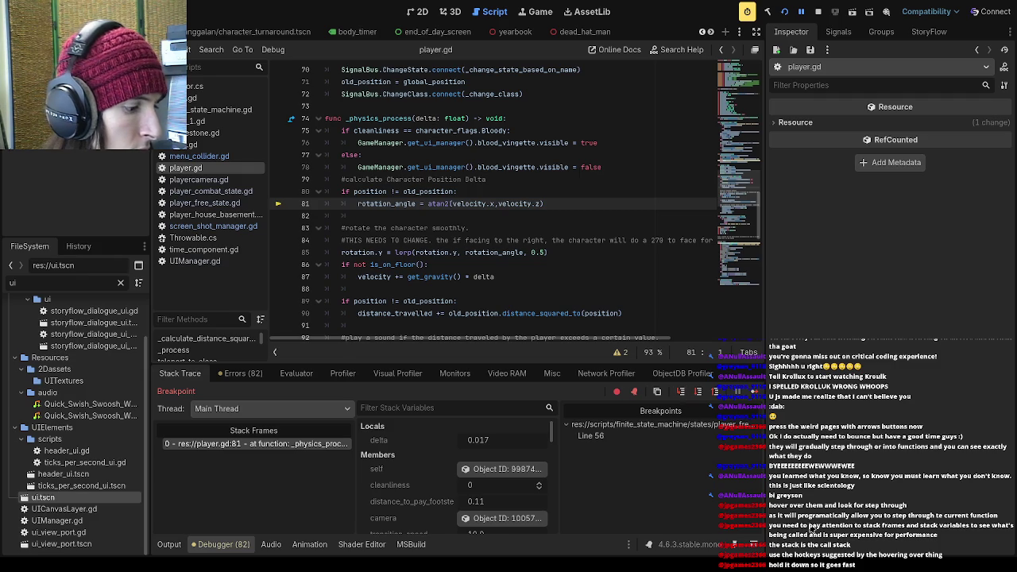
pyautogui.press('F10')
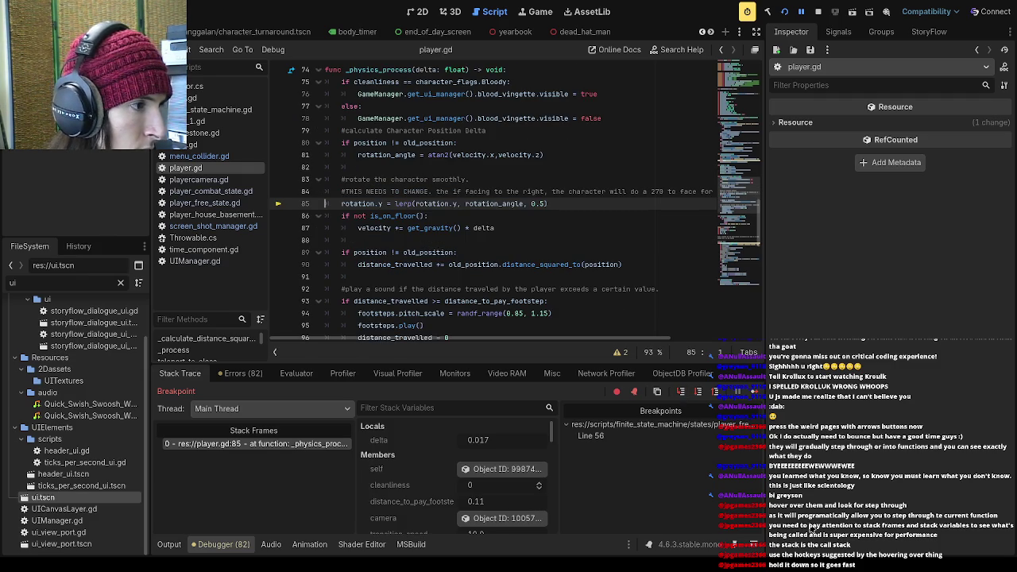
pyautogui.press('F10')
pyautogui.press('F10')
pyautogui.press('F10')
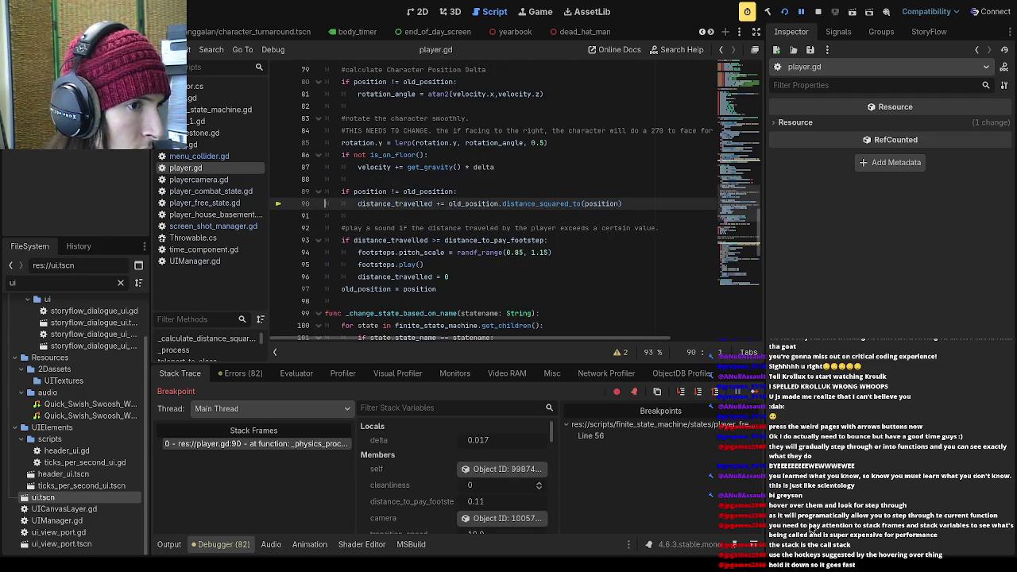
pyautogui.press('F10')
pyautogui.press('F10')
pyautogui.press('F10')
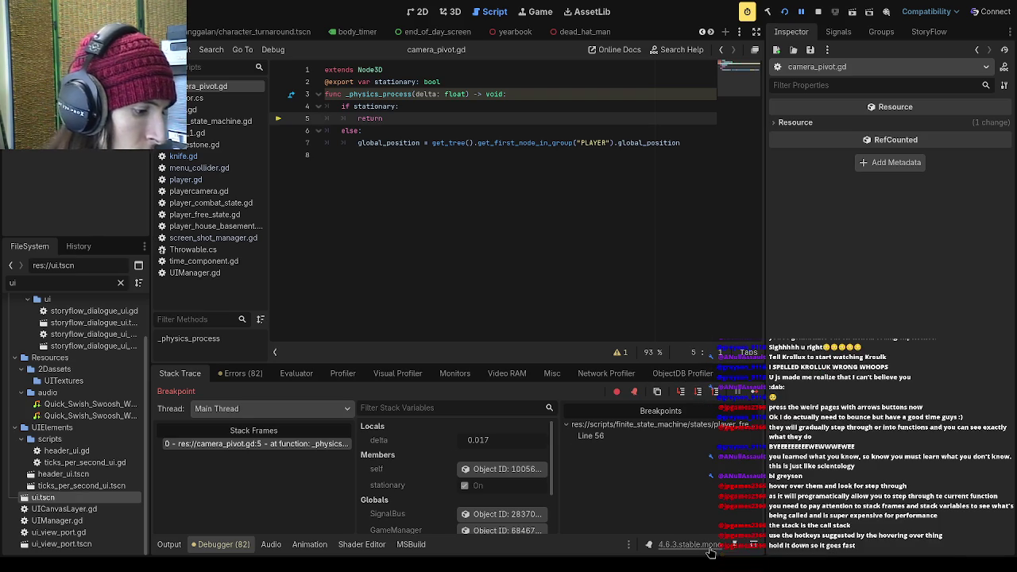
pyautogui.press('F10')
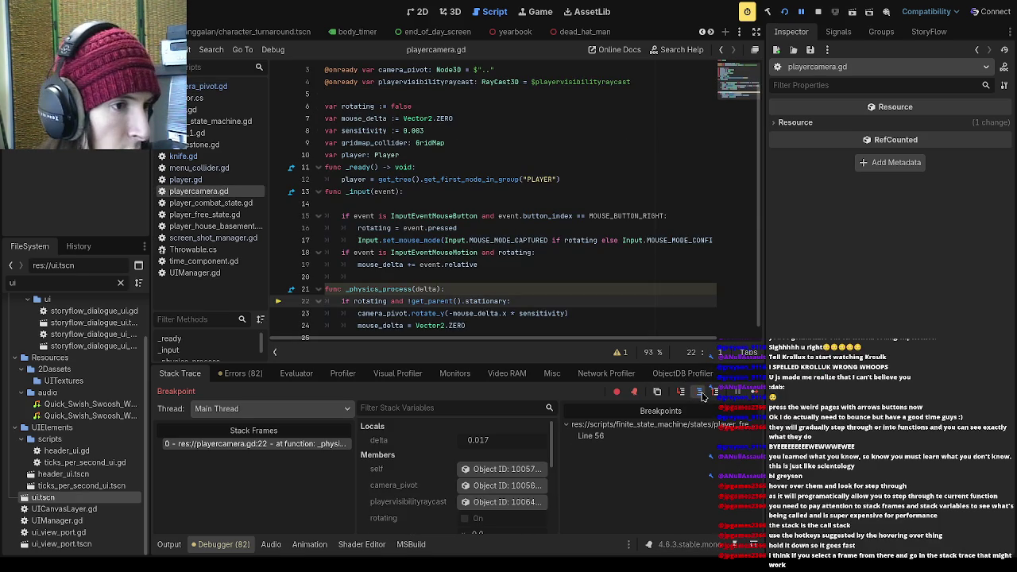
pyautogui.click(700, 392)
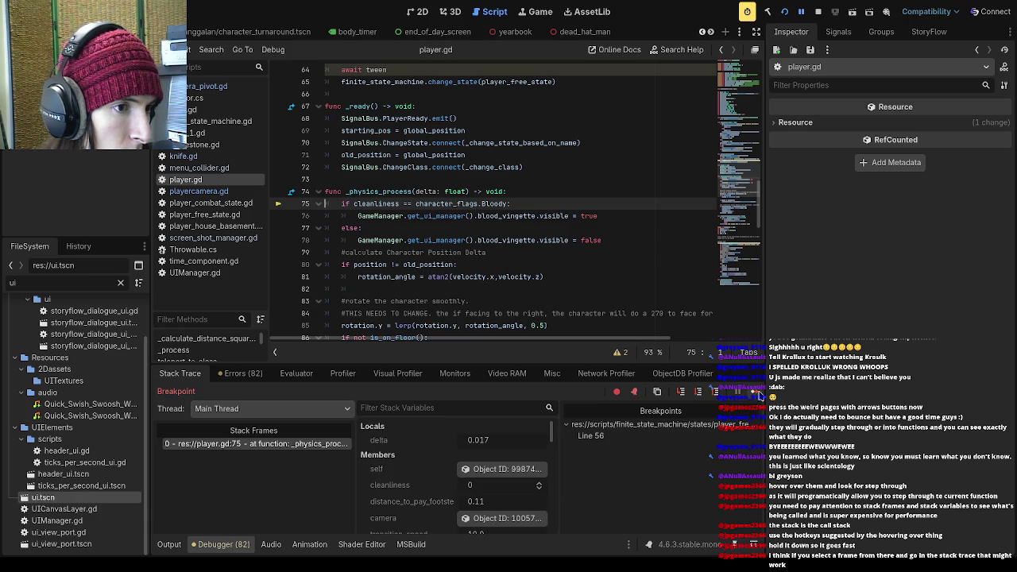
# - Continue repeatedly to the player_free_state.gd line 56 breakpoint, then delete that breakpoint
pyautogui.click(755, 393)
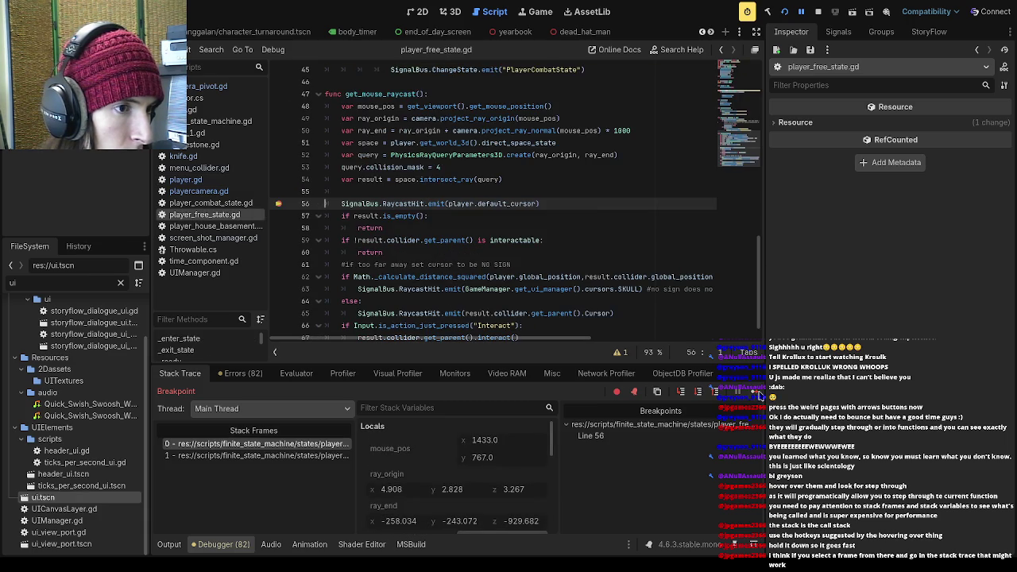
pyautogui.click(756, 393)
pyautogui.click(756, 392)
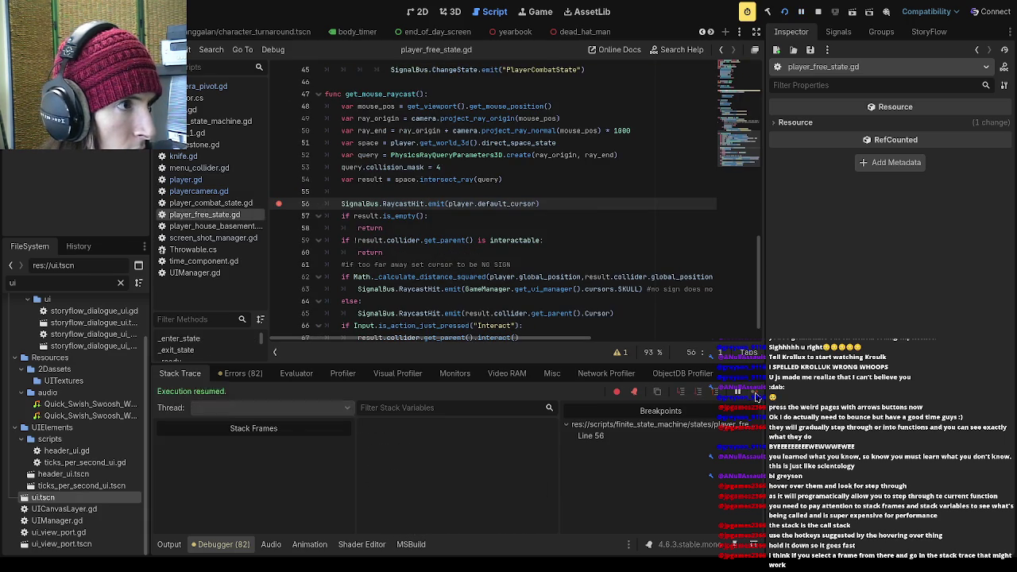
pyautogui.click(756, 393)
pyautogui.click(756, 394)
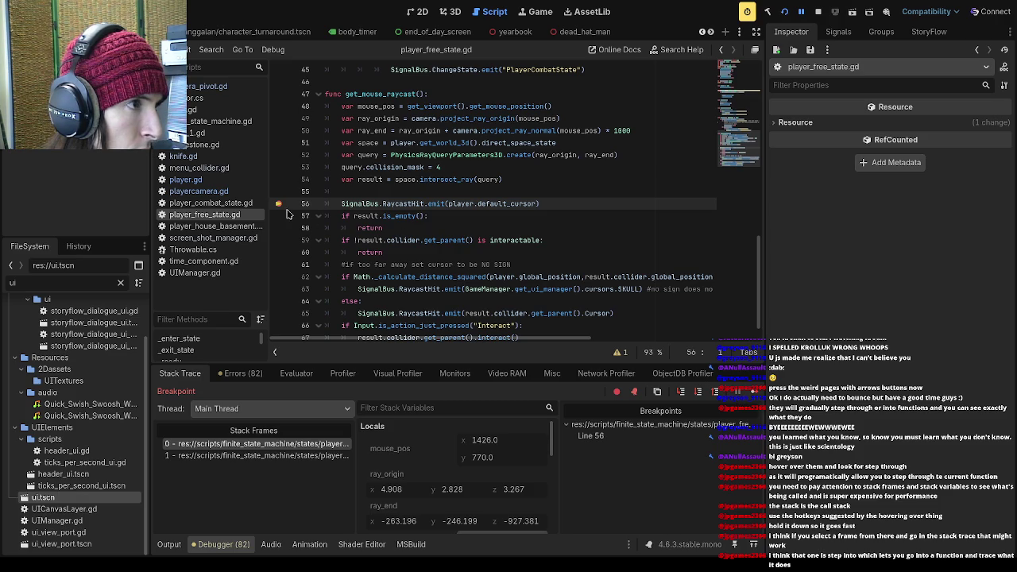
pyautogui.click(279, 203)
# - Restart the game and click Okay on its opening dialog
pyautogui.click(784, 12)
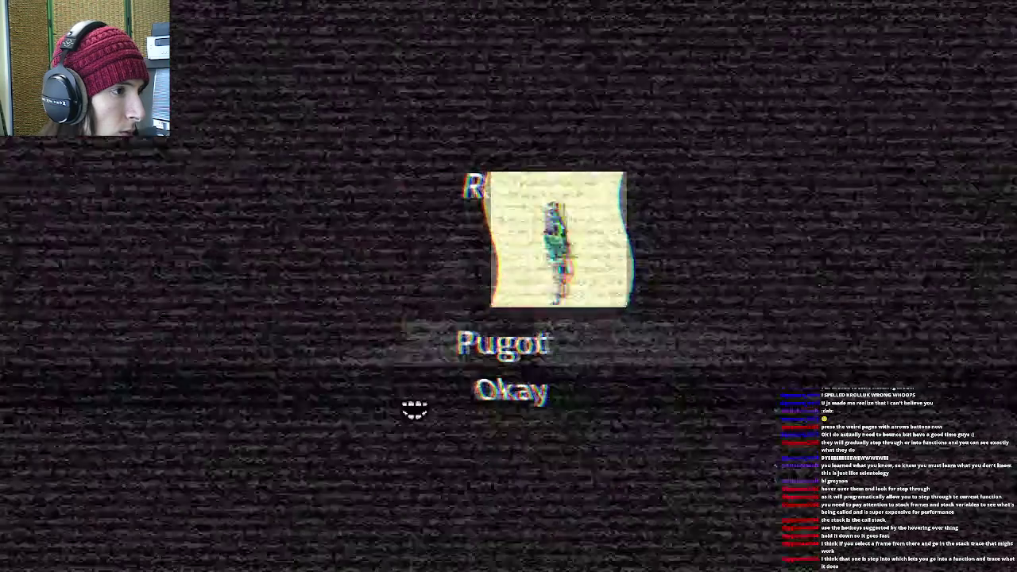
pyautogui.click(480, 389)
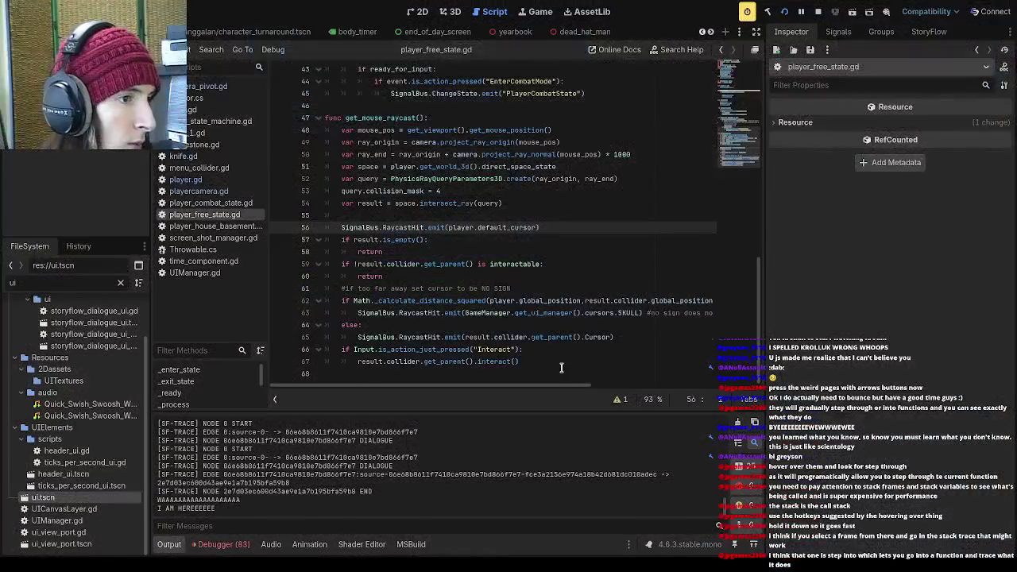
# - Switch to the Profiler and inspect a single frame, moving the selection to frame 990
pyautogui.click(214, 544)
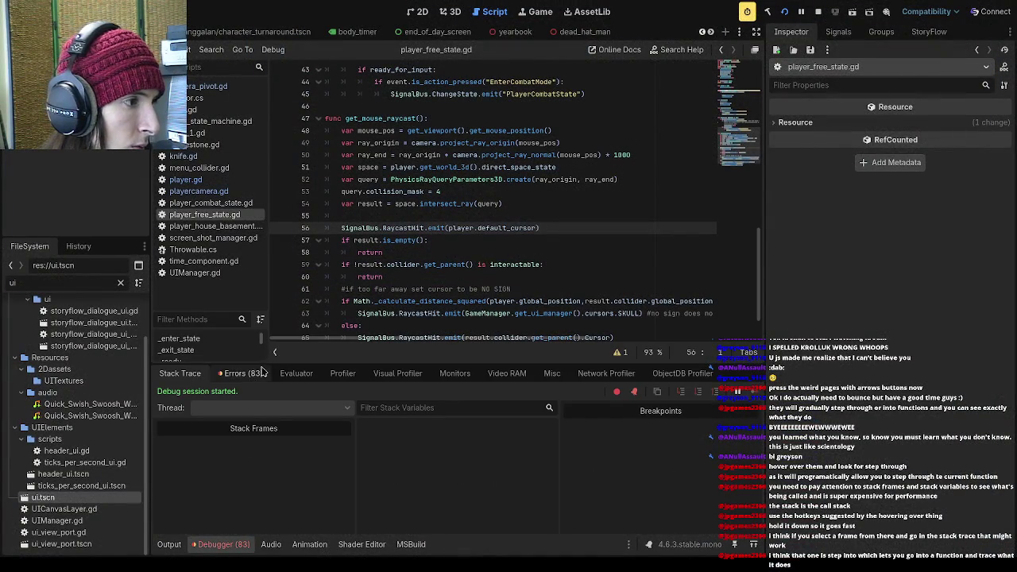
pyautogui.click(338, 375)
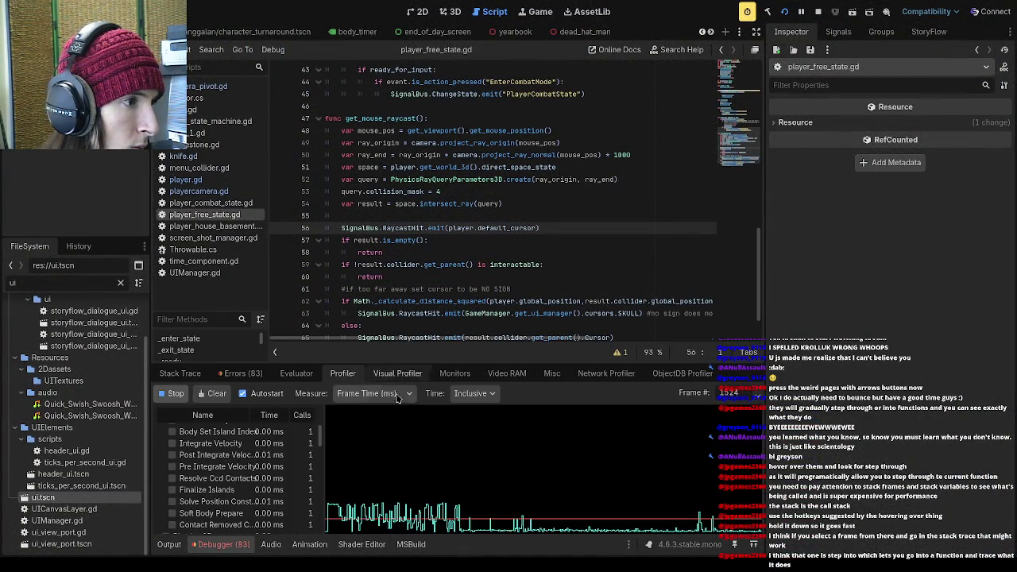
pyautogui.click(697, 518)
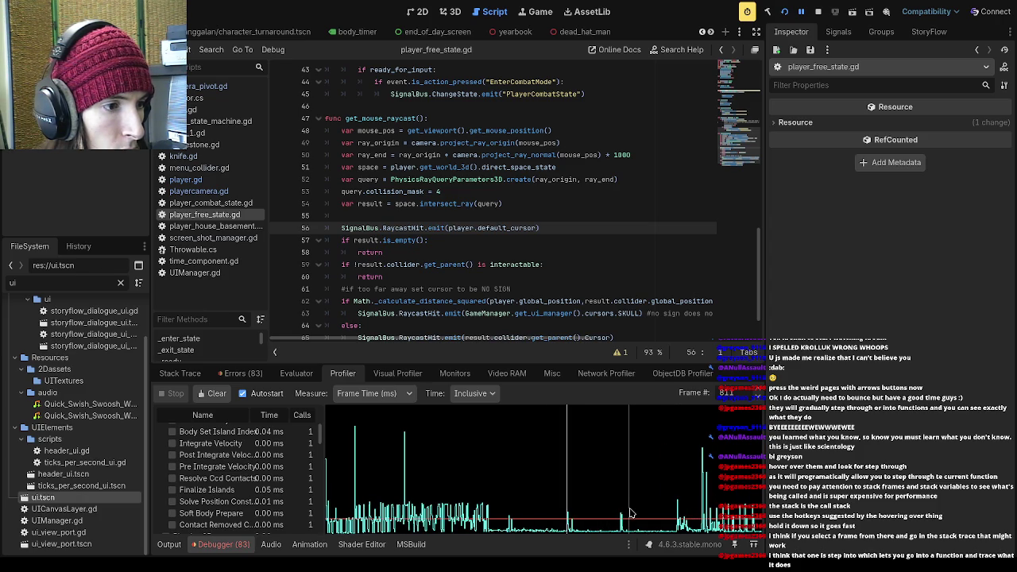
pyautogui.moveTo(654, 521)
pyautogui.mouseDown()
pyautogui.moveTo(632, 522)
pyautogui.moveTo(674, 525)
pyautogui.mouseUp()
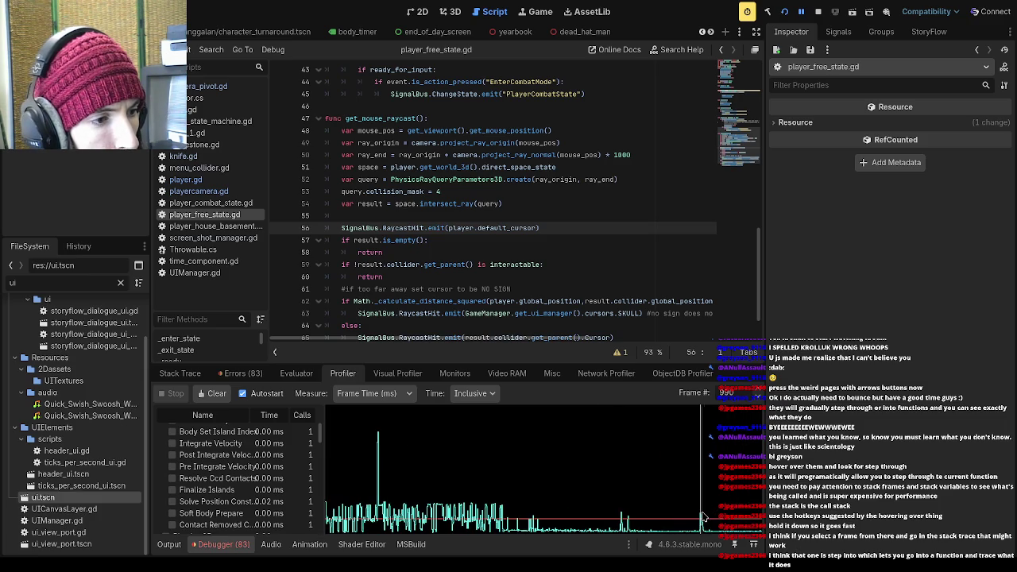
# - Compare the latest frames' timings, enlarge the debugger panel, and show the paused call stack
pyautogui.scroll(10, 238, 477)
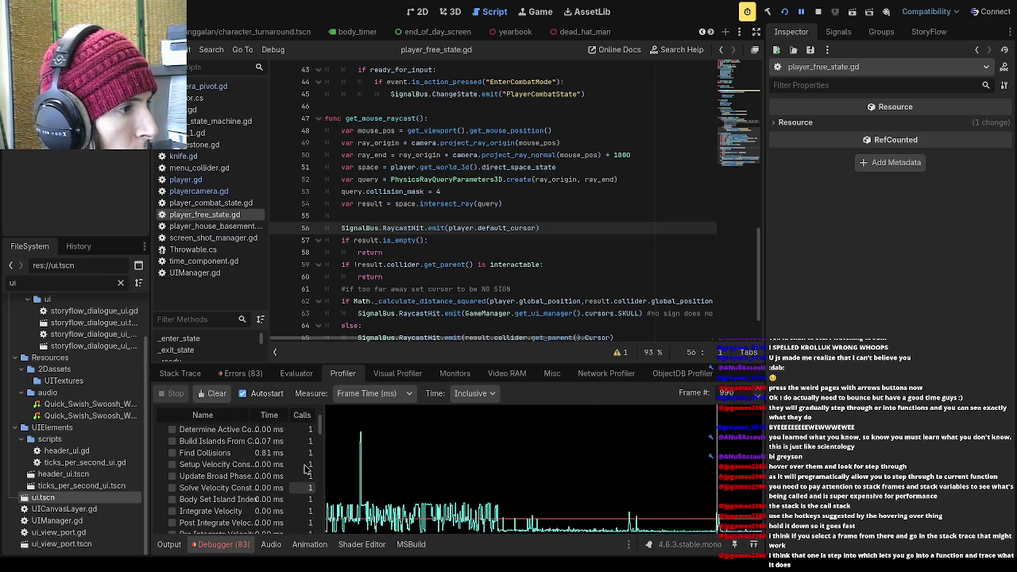
pyautogui.click(714, 501)
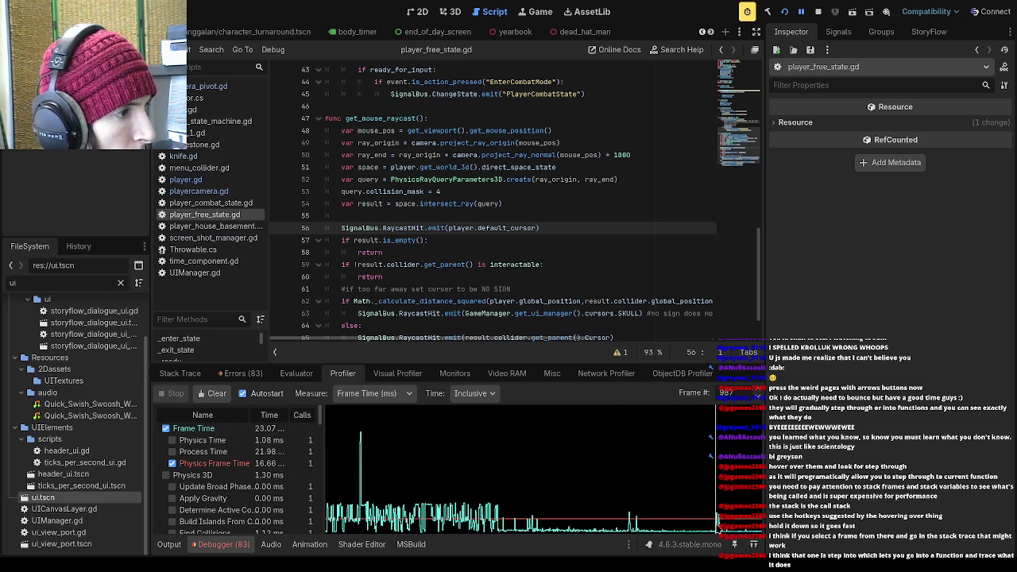
pyautogui.moveTo(717, 508)
pyautogui.mouseDown()
pyautogui.moveTo(410, 486)
pyautogui.moveTo(719, 523)
pyautogui.mouseUp()
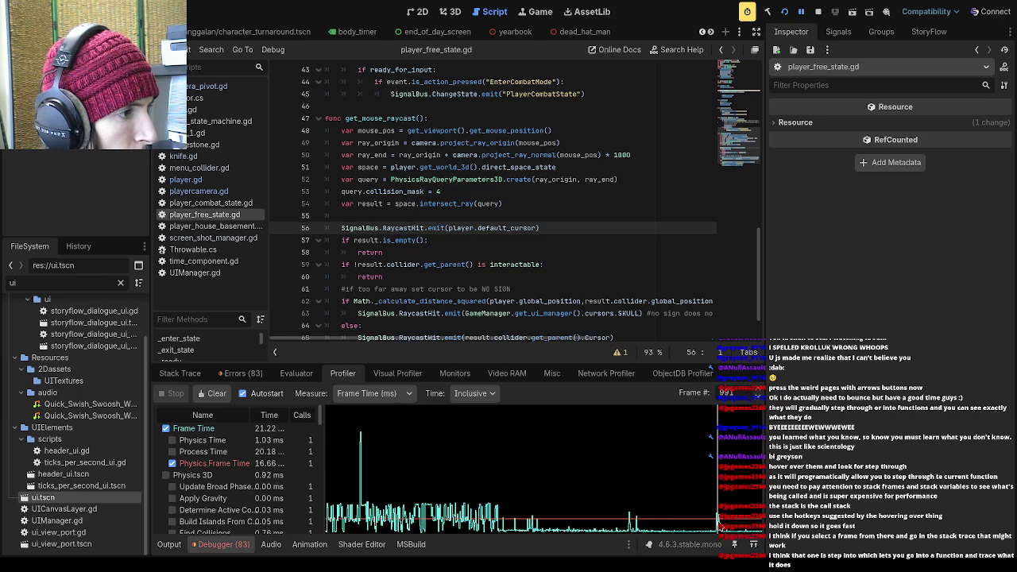
pyautogui.moveTo(453, 353)
pyautogui.mouseDown()
pyautogui.moveTo(452, 173)
pyautogui.moveTo(452, 203)
pyautogui.mouseUp()
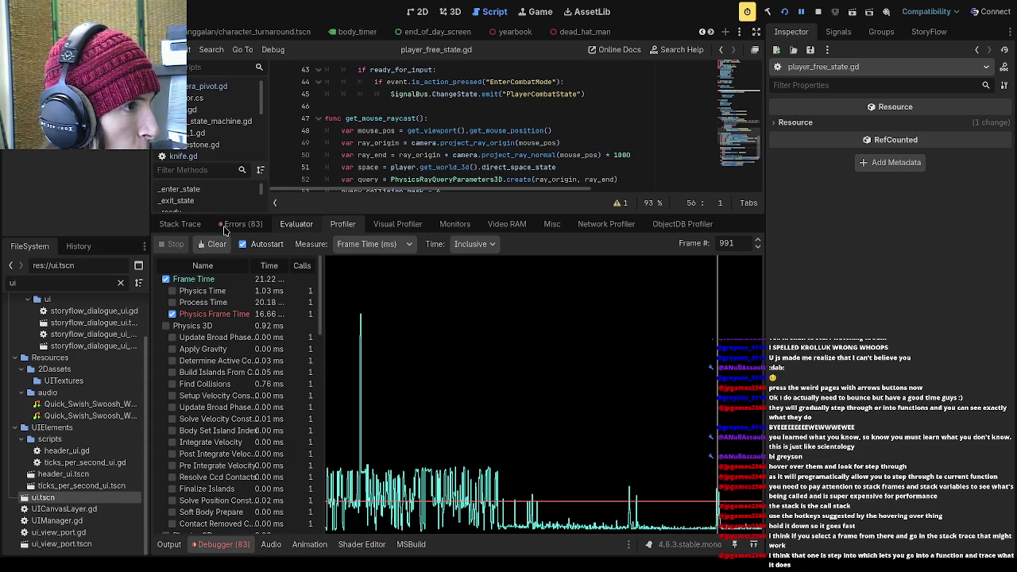
pyautogui.click(178, 225)
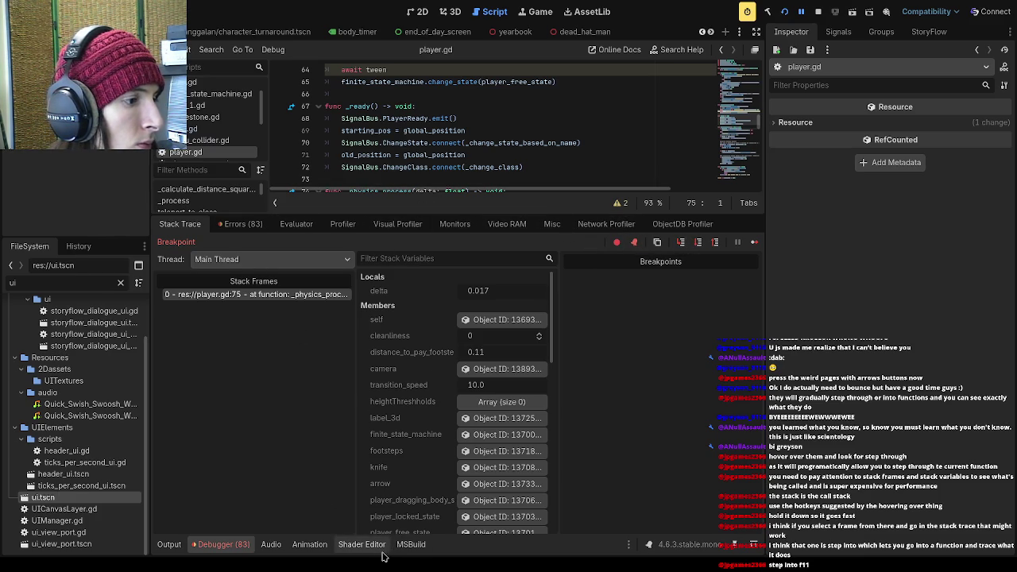
# - Enlarge the code editor and step through player.gd from line 75, including the GameManager call
pyautogui.moveTo(448, 213); pyautogui.dragTo(449, 343)
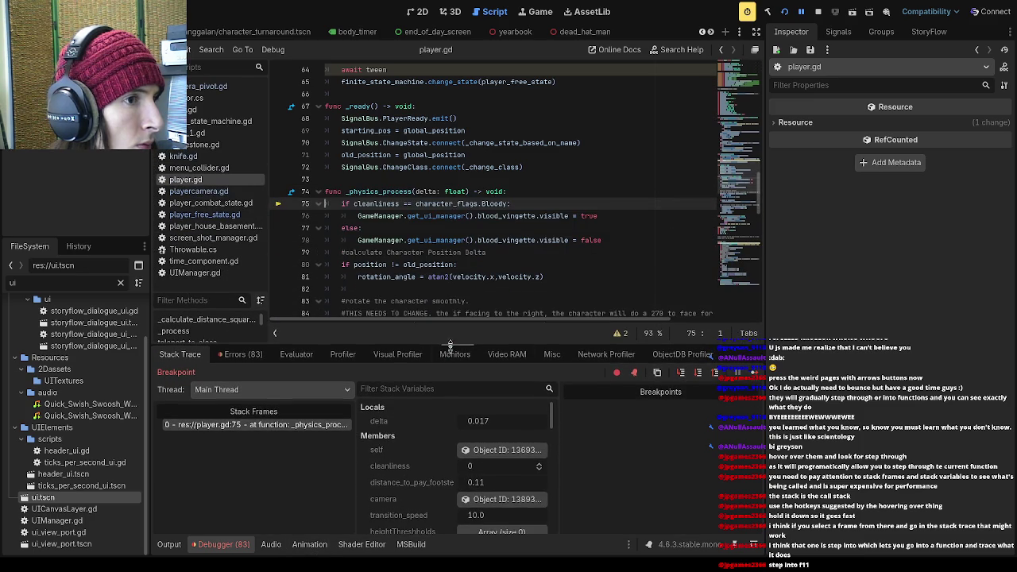
pyautogui.click(681, 377)
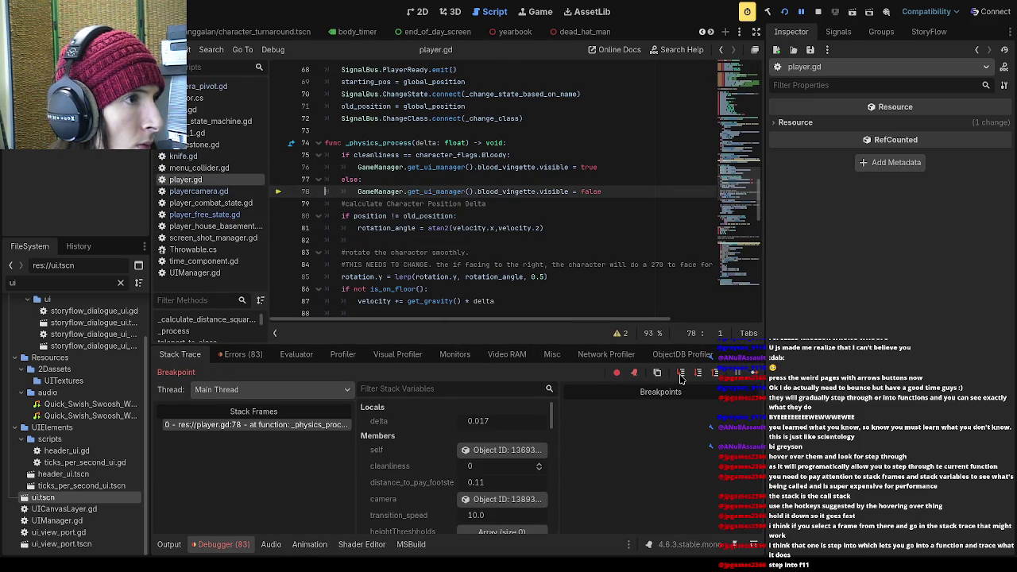
pyautogui.click(681, 377)
pyautogui.click(681, 377)
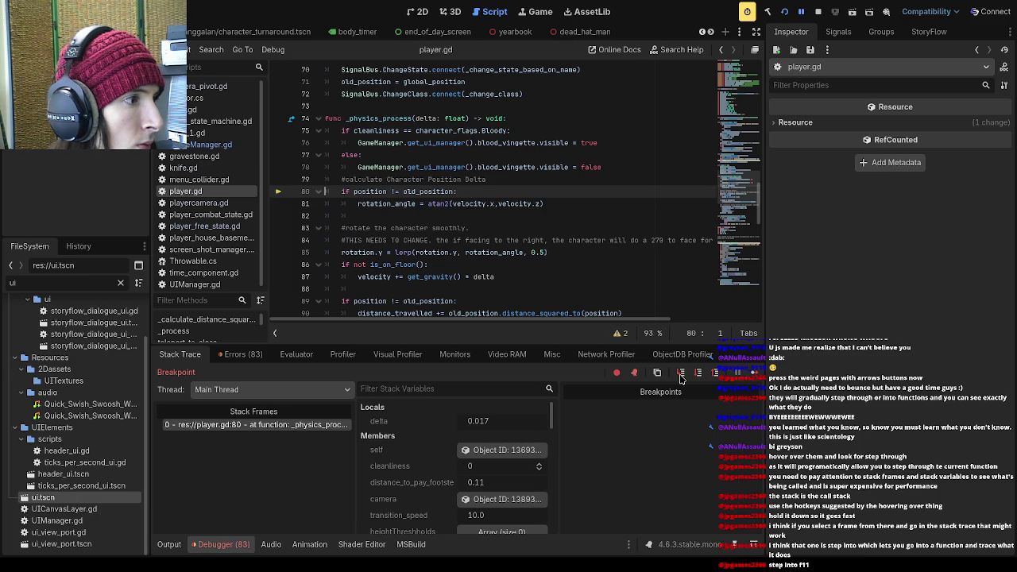
pyautogui.click(681, 376)
pyautogui.click(681, 377)
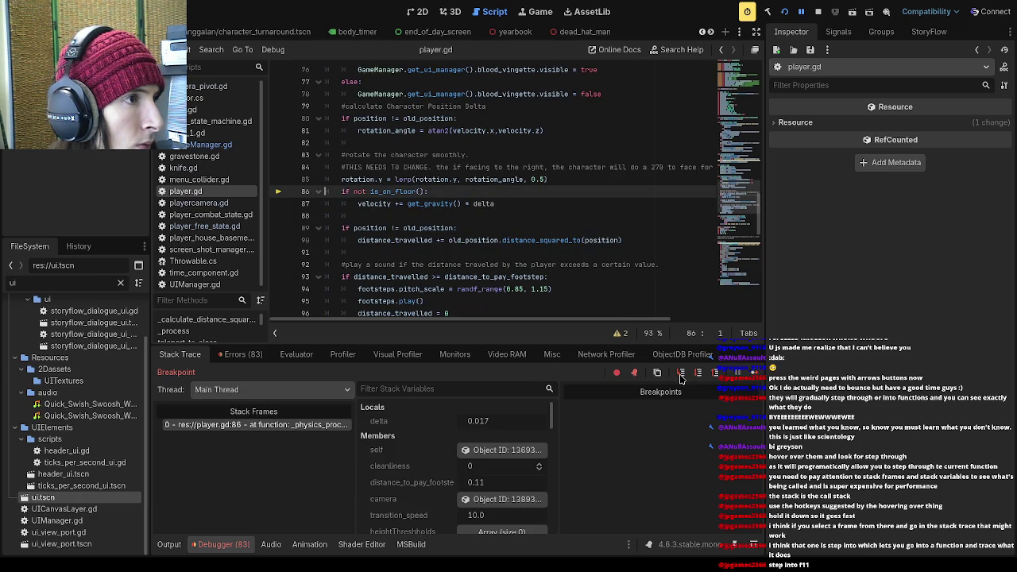
pyautogui.click(681, 376)
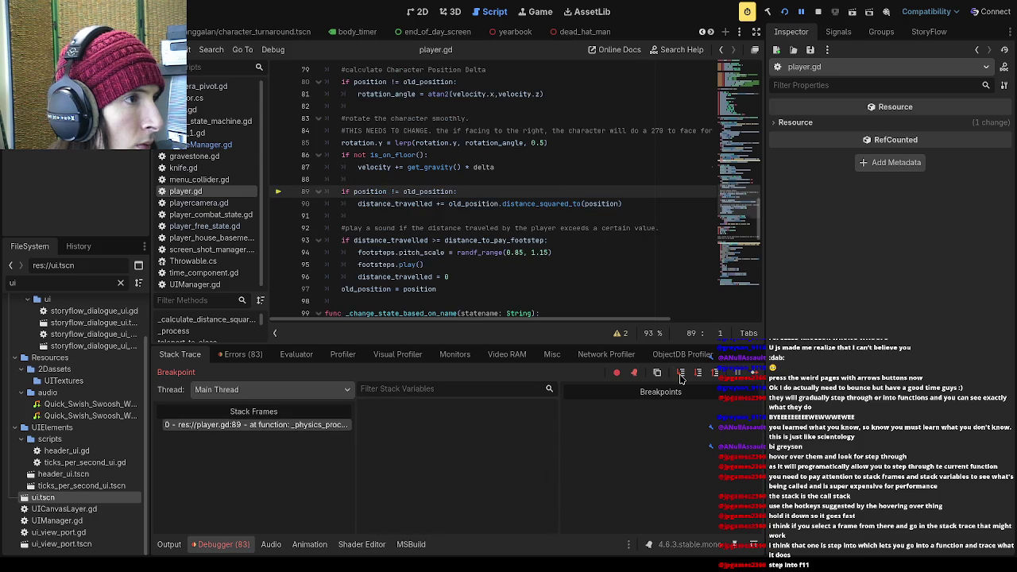
pyautogui.click(681, 377)
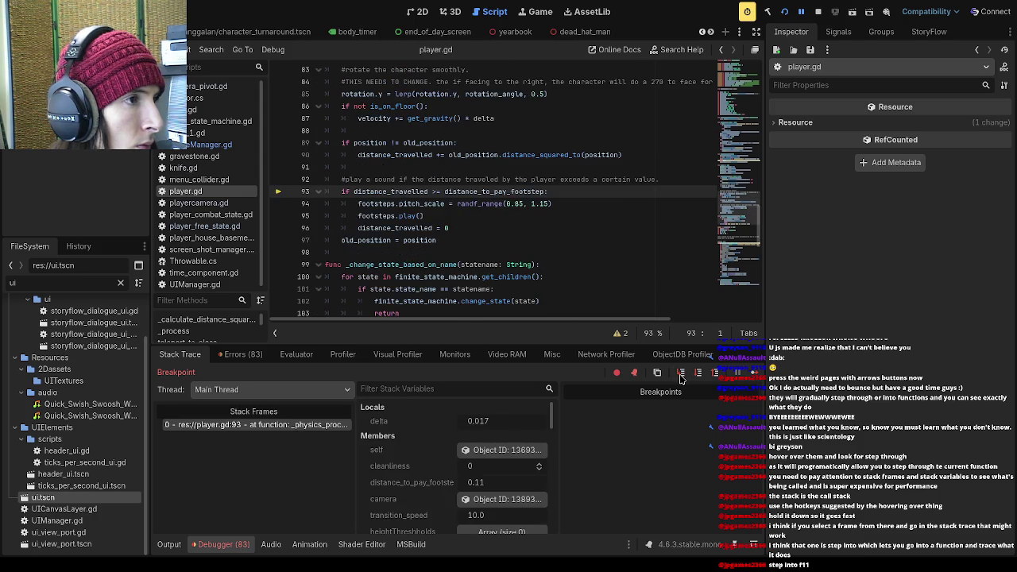
pyautogui.click(681, 377)
# - Step through knife.gd, student_spawner.gd and camera_pivot.gd into playercamera.gd line 22
pyautogui.click(681, 377)
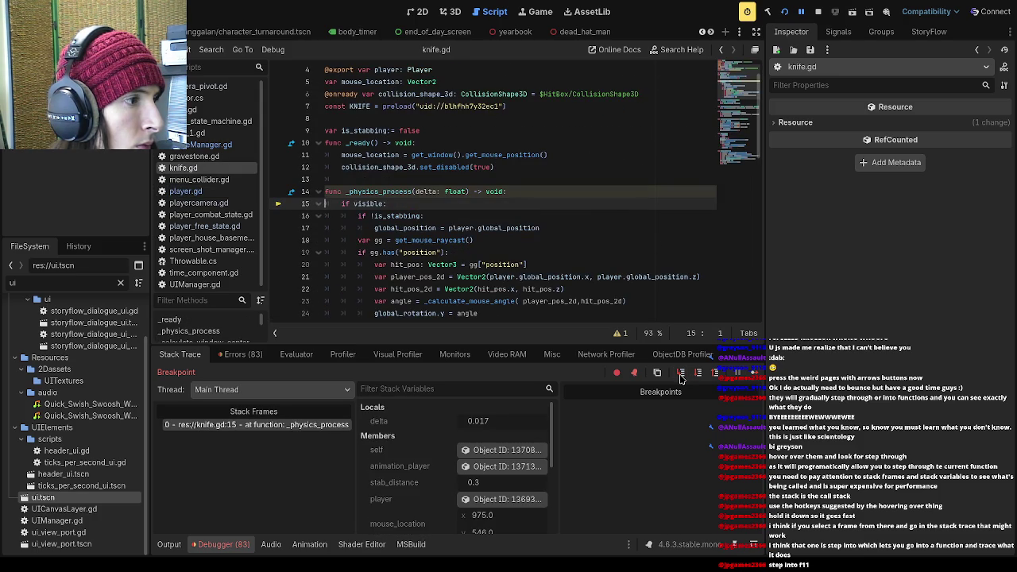
pyautogui.click(681, 376)
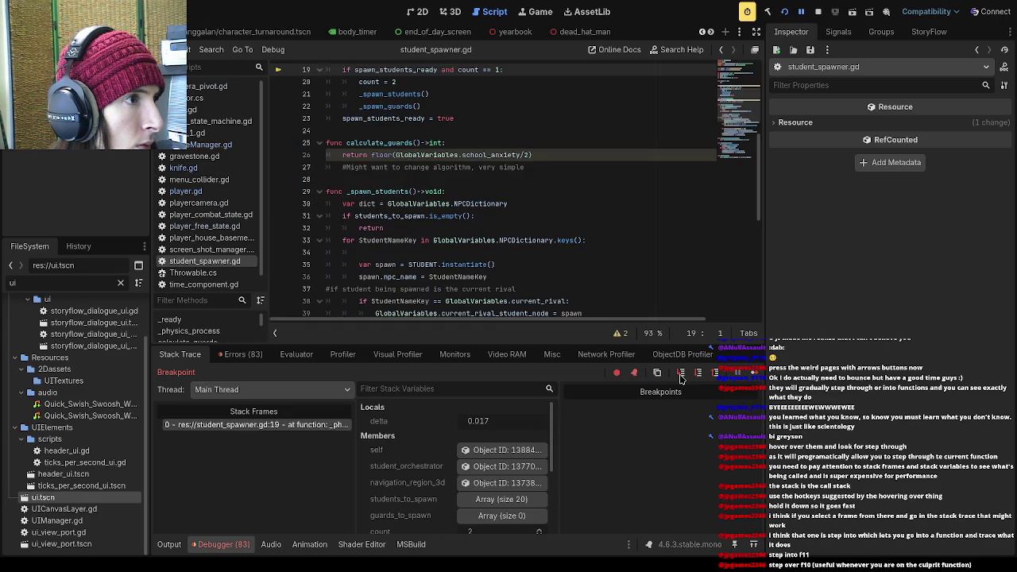
pyautogui.click(681, 377)
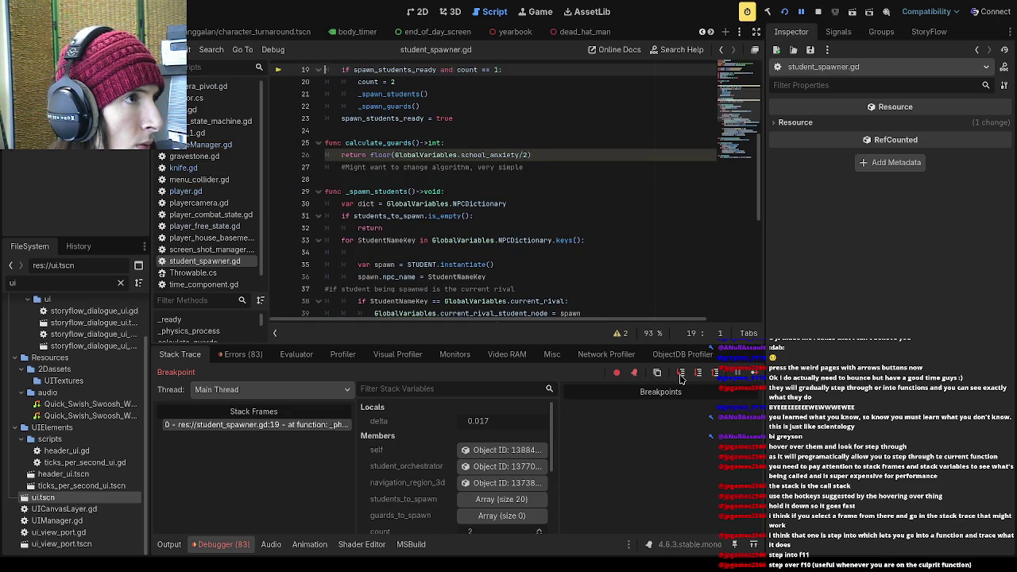
pyautogui.click(681, 377)
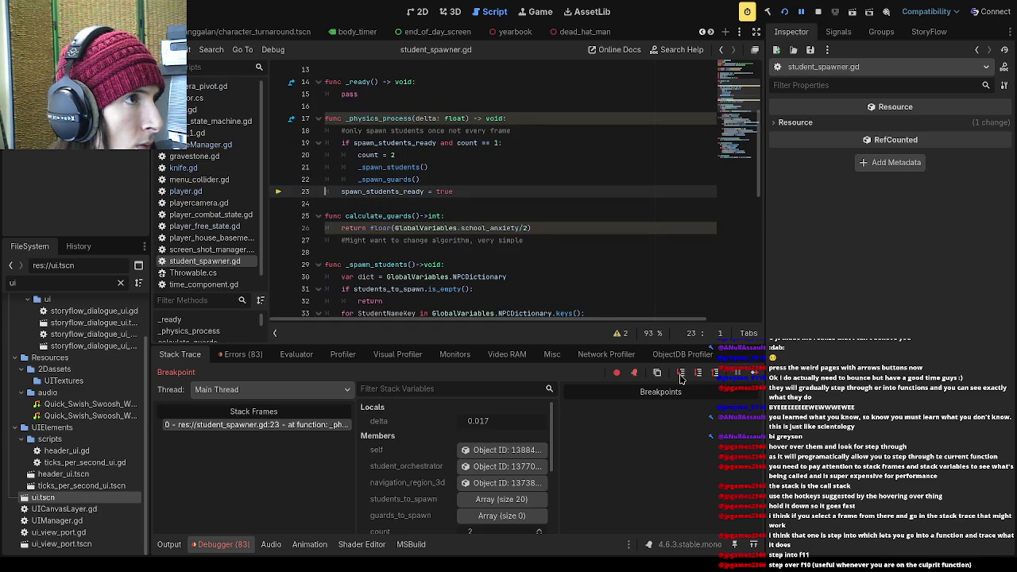
pyautogui.click(681, 376)
pyautogui.click(681, 377)
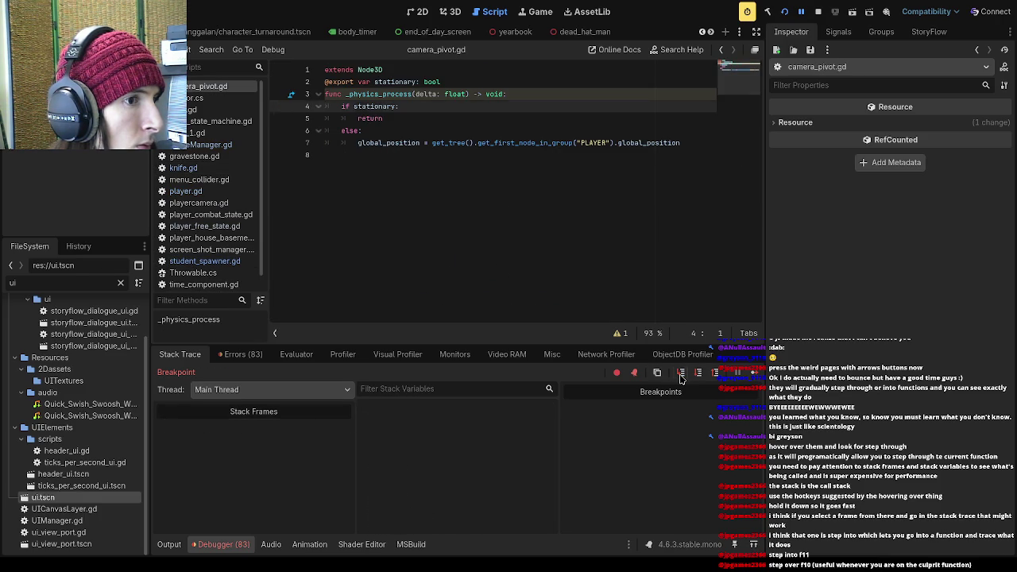
pyautogui.click(681, 376)
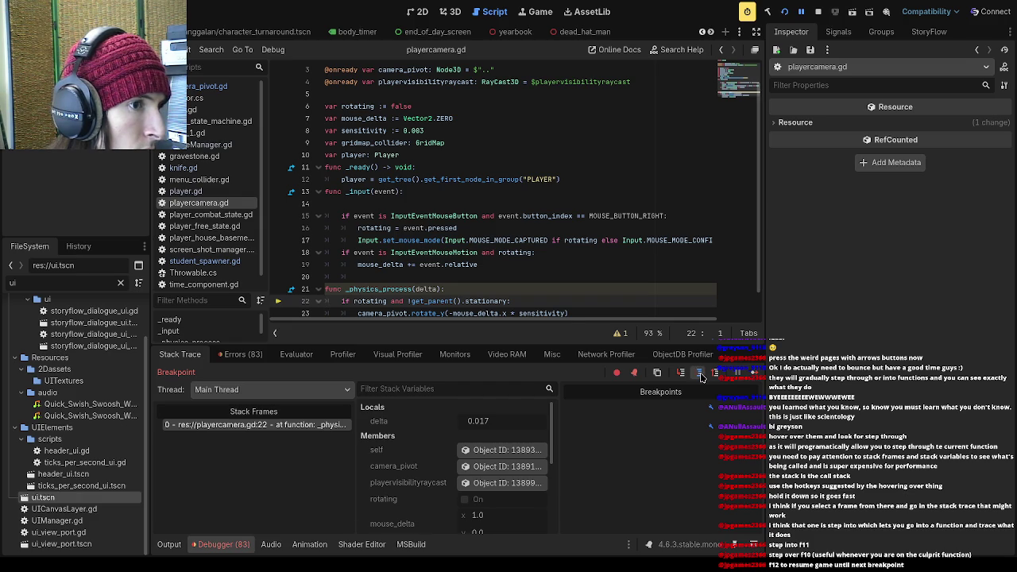
# - Step over each line of student.gd's physics code into student_normal_state.gd, pausing at line 19
pyautogui.click(699, 373)
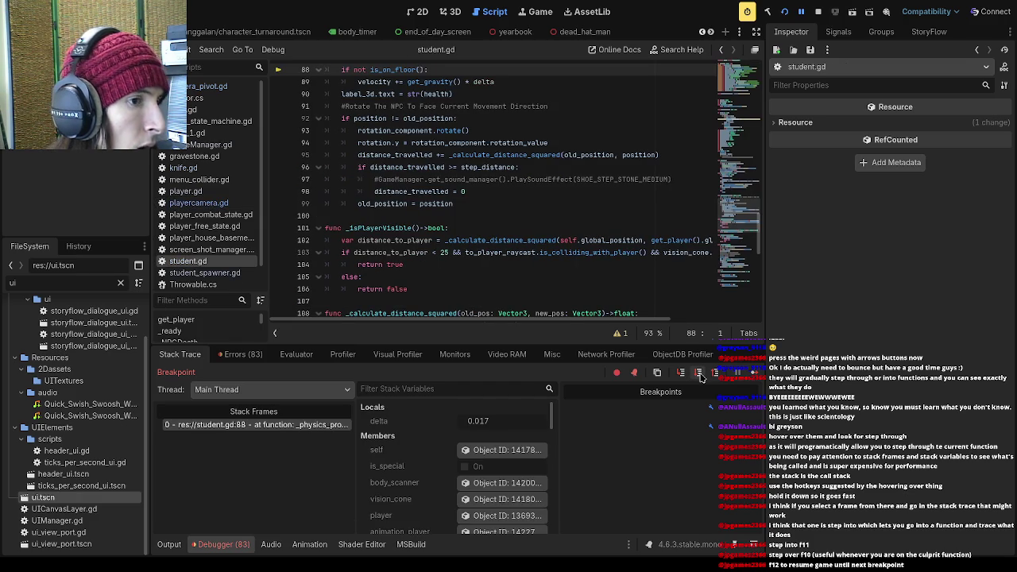
pyautogui.click(700, 373)
pyautogui.click(700, 373)
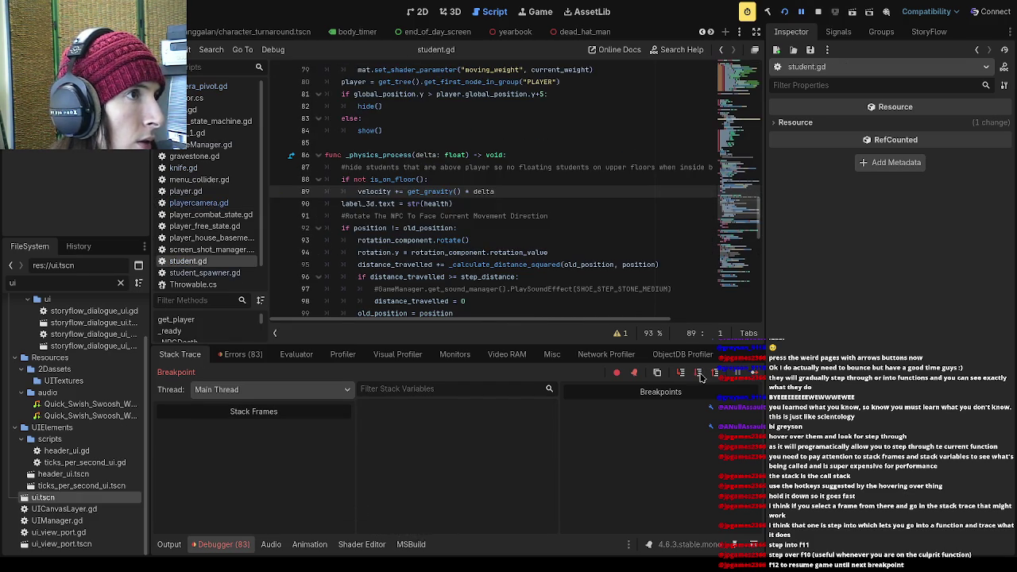
pyautogui.click(700, 373)
pyautogui.click(700, 374)
pyautogui.click(699, 373)
pyautogui.click(699, 373)
pyautogui.click(699, 373)
pyautogui.click(699, 373)
pyautogui.click(701, 377)
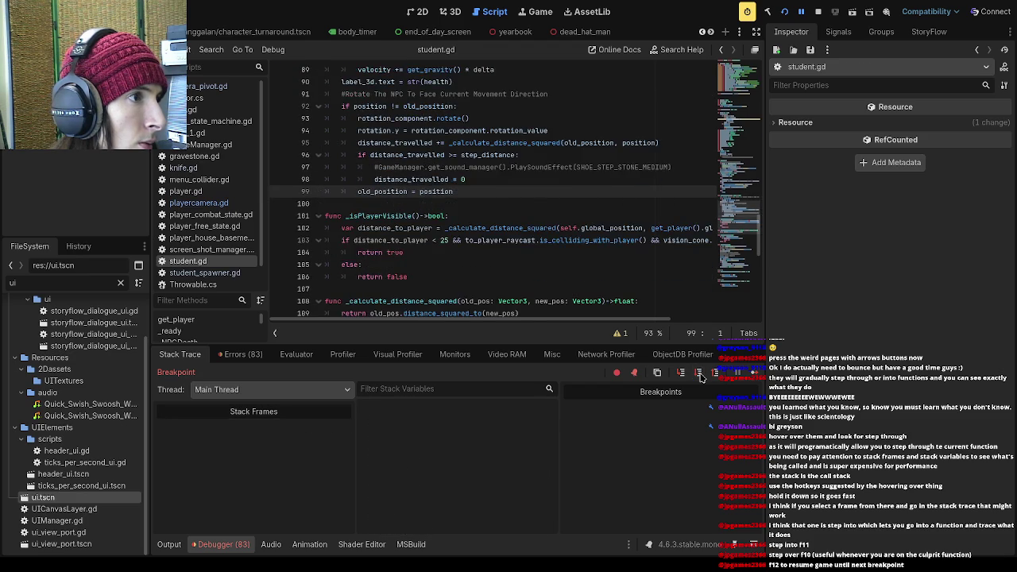
pyautogui.click(701, 376)
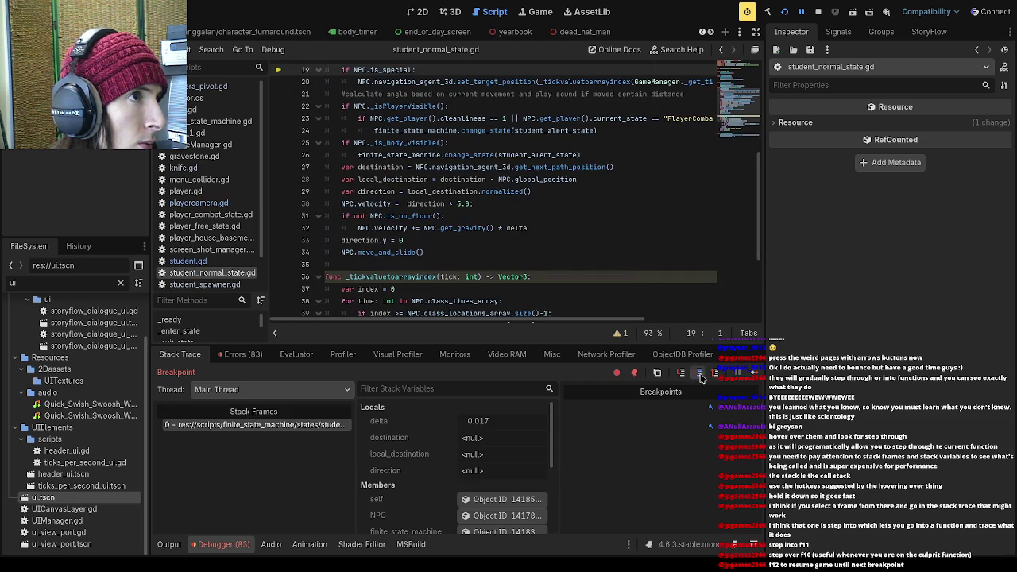
# - Step through student_normal_state.gd's velocity and movement lines, returning to student.gd
pyautogui.click(701, 377)
pyautogui.click(700, 377)
pyautogui.click(701, 377)
pyautogui.click(701, 377)
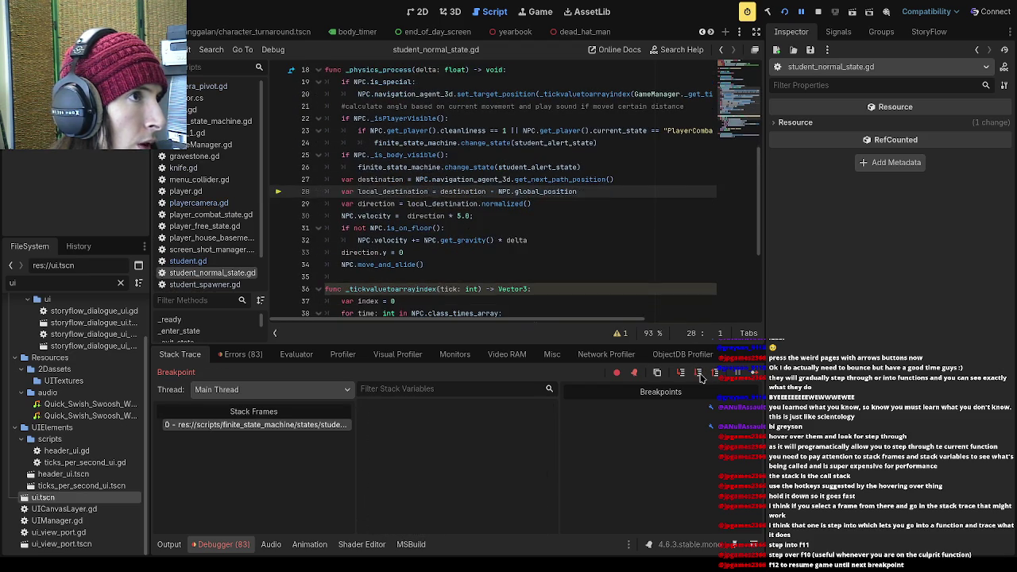
pyautogui.click(701, 376)
pyautogui.click(701, 377)
pyautogui.click(701, 376)
pyautogui.click(701, 377)
pyautogui.click(701, 377)
pyautogui.click(701, 377)
pyautogui.click(701, 376)
pyautogui.click(701, 376)
pyautogui.click(701, 377)
pyautogui.click(701, 376)
# - Re-enter student_normal_state.gd through the destination, direction and gravity lines, then back through student.gd
pyautogui.click(701, 376)
pyautogui.click(700, 377)
pyautogui.click(701, 376)
pyautogui.click(701, 377)
pyautogui.click(701, 377)
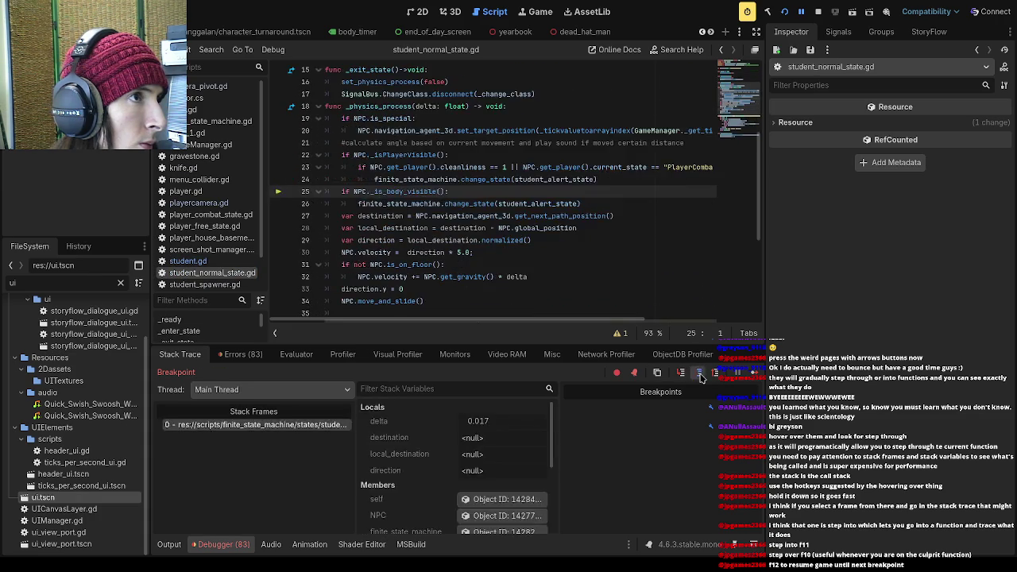
pyautogui.click(701, 377)
pyautogui.click(701, 377)
pyautogui.click(701, 377)
pyautogui.click(701, 377)
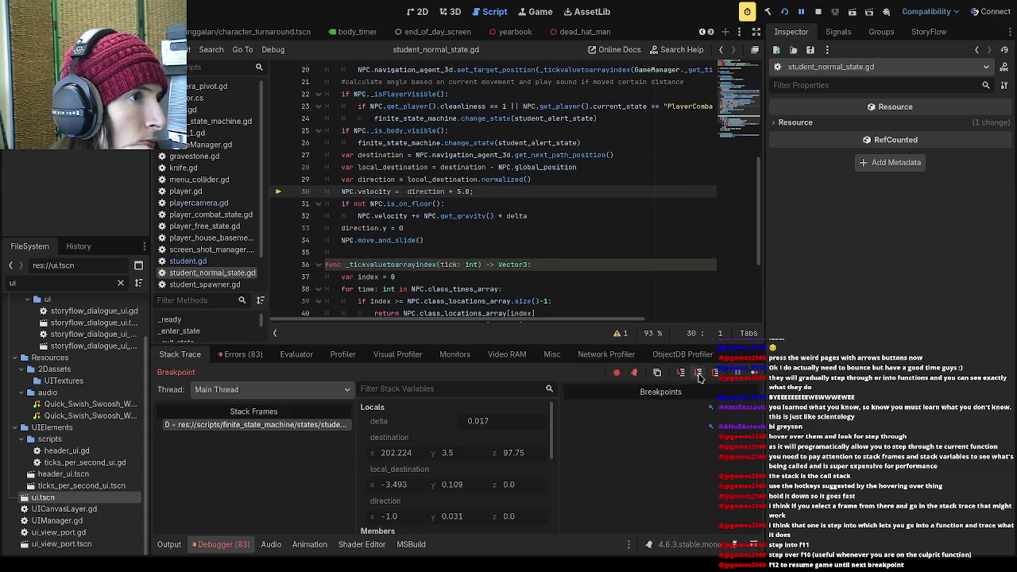
pyautogui.click(699, 376)
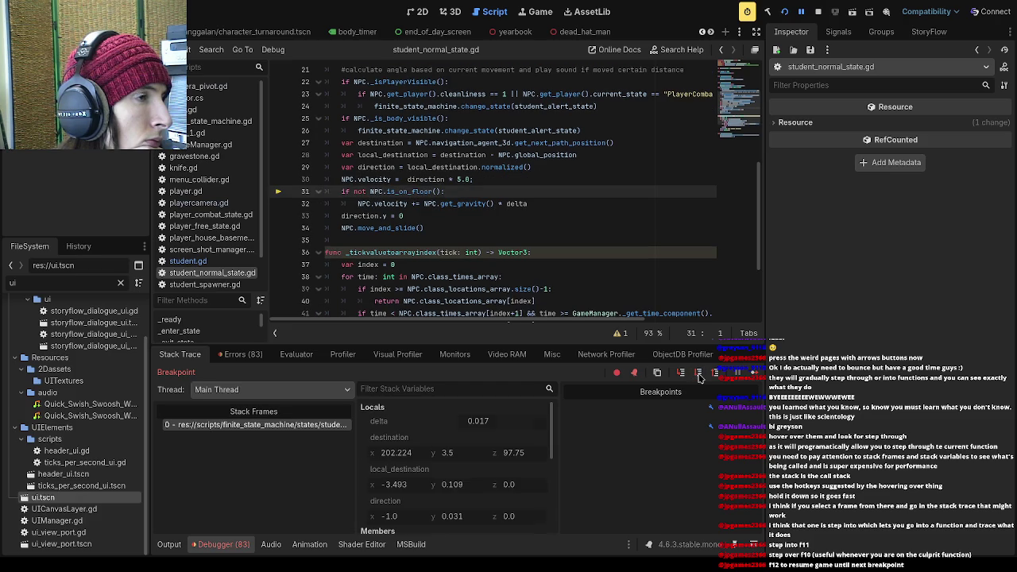
pyautogui.click(700, 377)
pyautogui.click(699, 377)
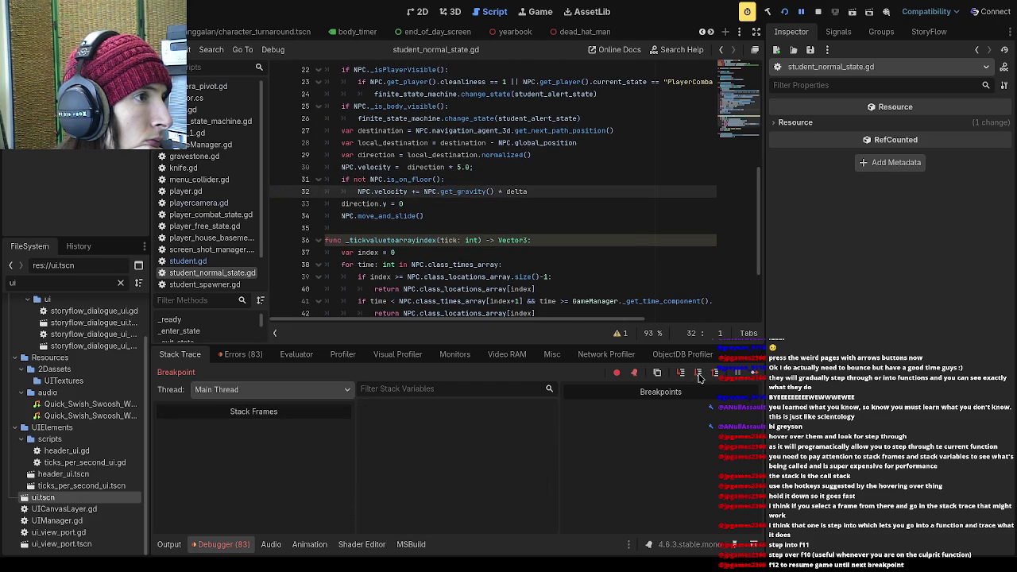
pyautogui.click(699, 377)
pyautogui.click(699, 377)
pyautogui.click(699, 376)
pyautogui.click(700, 376)
pyautogui.click(699, 376)
pyautogui.click(700, 377)
pyautogui.click(699, 376)
# - Cycle once more through student_normal_state.gd's NPC movement lines and back into student.gd
pyautogui.click(700, 376)
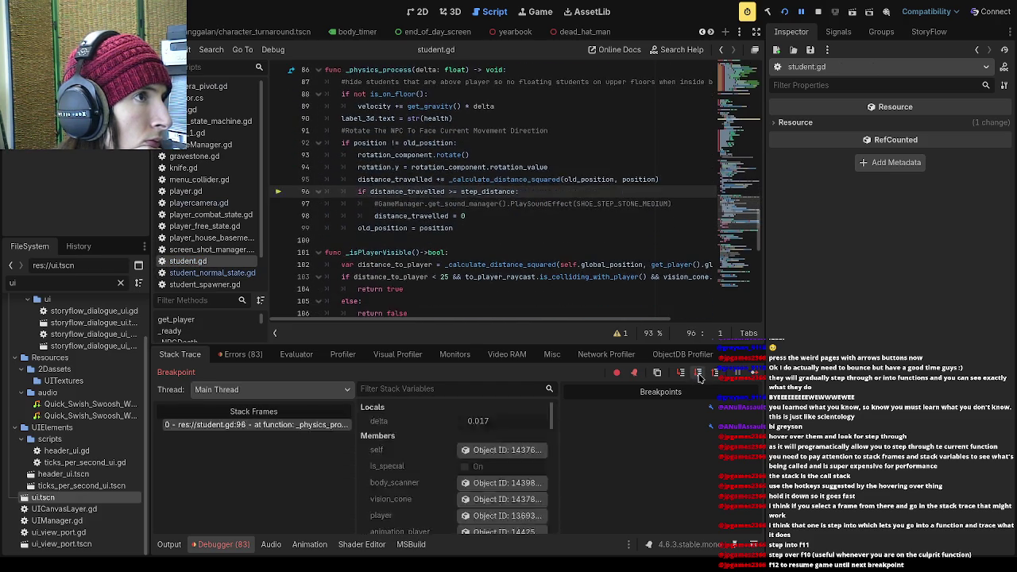
pyautogui.click(699, 376)
pyautogui.click(699, 377)
pyautogui.click(699, 376)
pyautogui.click(699, 376)
pyautogui.click(700, 377)
pyautogui.click(700, 377)
pyautogui.click(699, 377)
pyautogui.click(700, 377)
pyautogui.click(700, 376)
pyautogui.click(699, 377)
pyautogui.click(700, 377)
# - Finish student.gd's physics code and step into student_normal_state.gd up to line 32
pyautogui.click(699, 376)
pyautogui.click(700, 377)
pyautogui.click(699, 377)
pyautogui.click(699, 377)
pyautogui.click(699, 377)
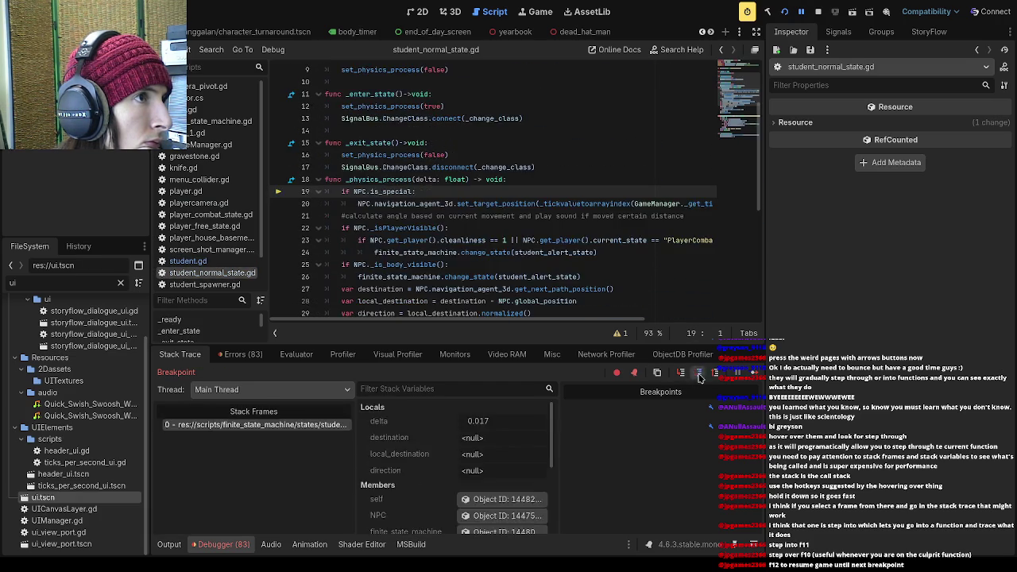
pyautogui.click(699, 377)
pyautogui.click(699, 376)
pyautogui.click(699, 377)
pyautogui.click(699, 376)
pyautogui.click(699, 377)
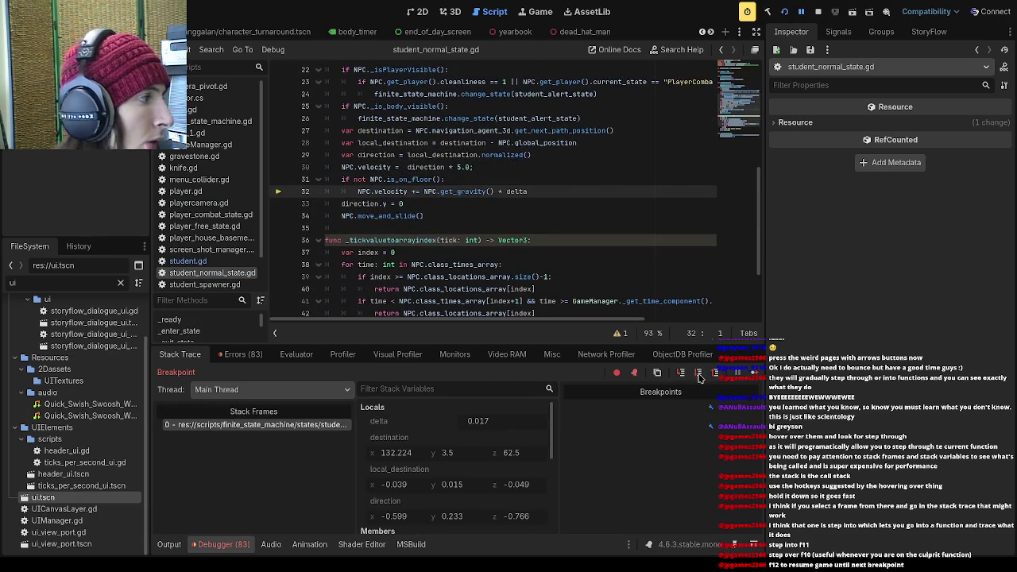